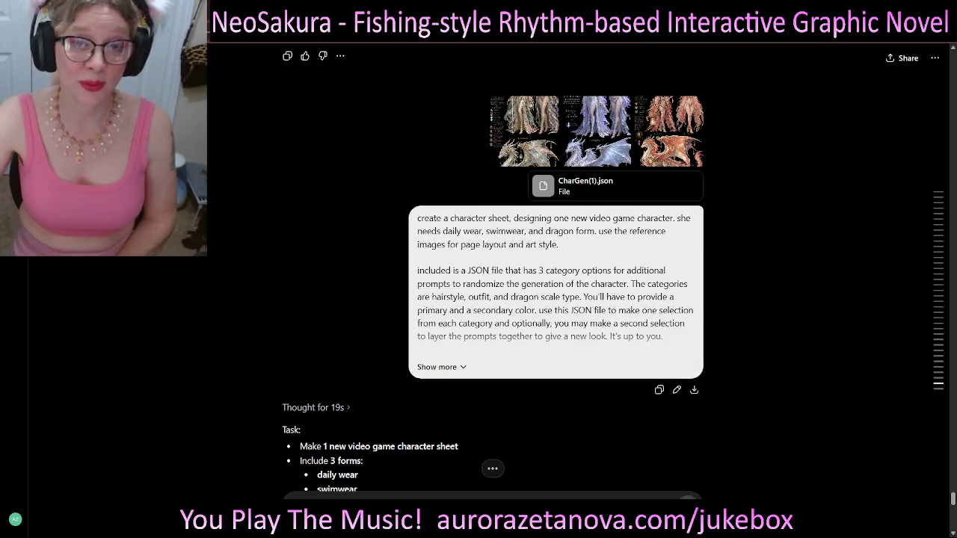
# - Open ChatGPT in a new Chrome tab by searching for 'chatgpt'
pyautogui.hotkey('ctrl', 't')
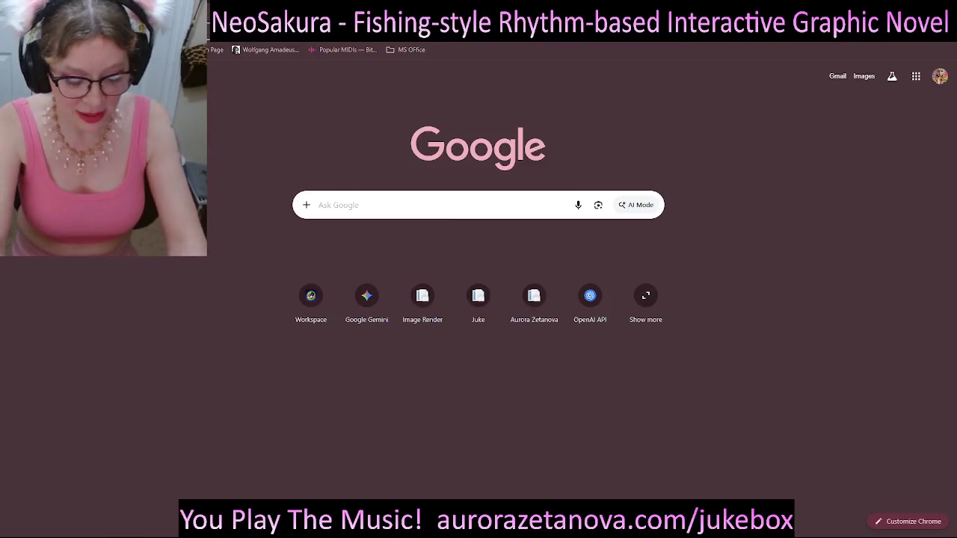
pyautogui.write('chatgpt')
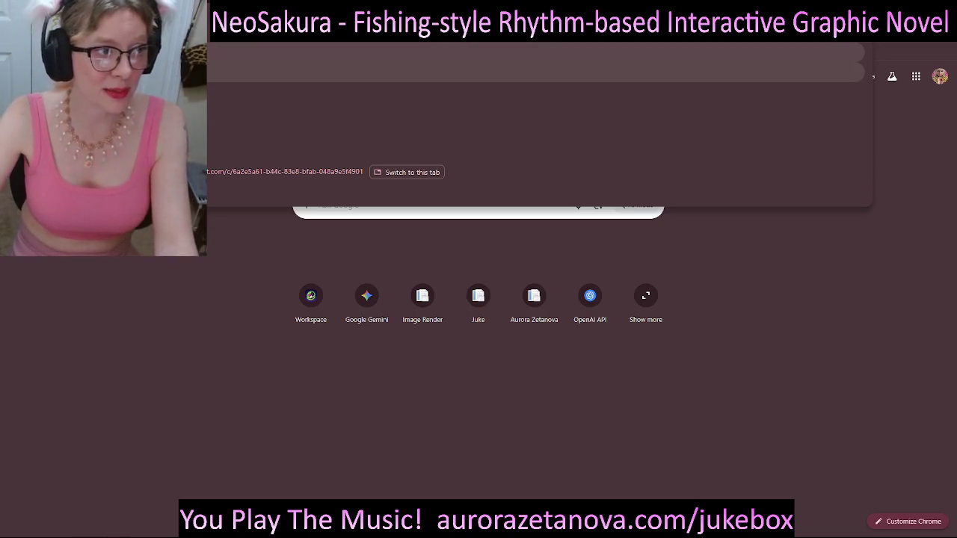
pyautogui.press('Return')
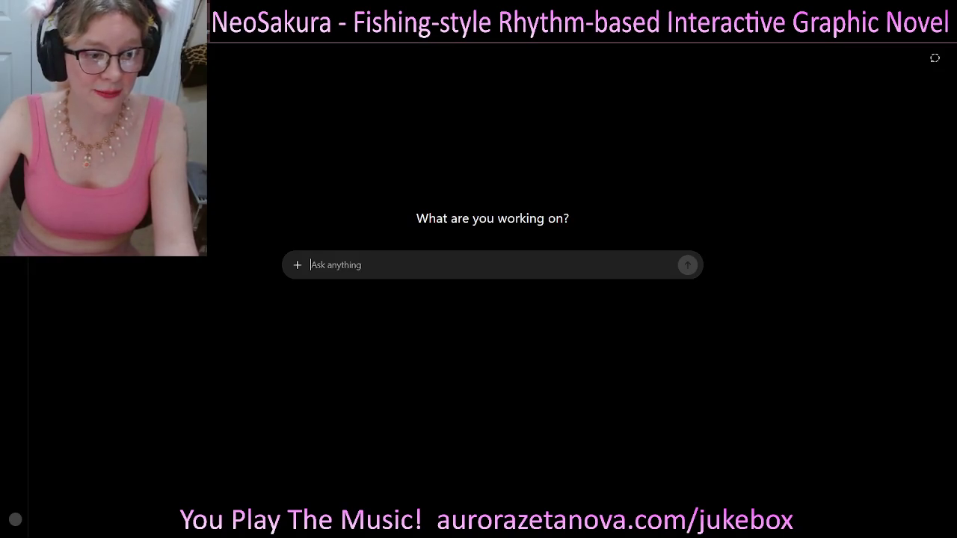
# - Attach three reference sheet images from Recent files to the new chat's prompt
pyautogui.click(297, 265)
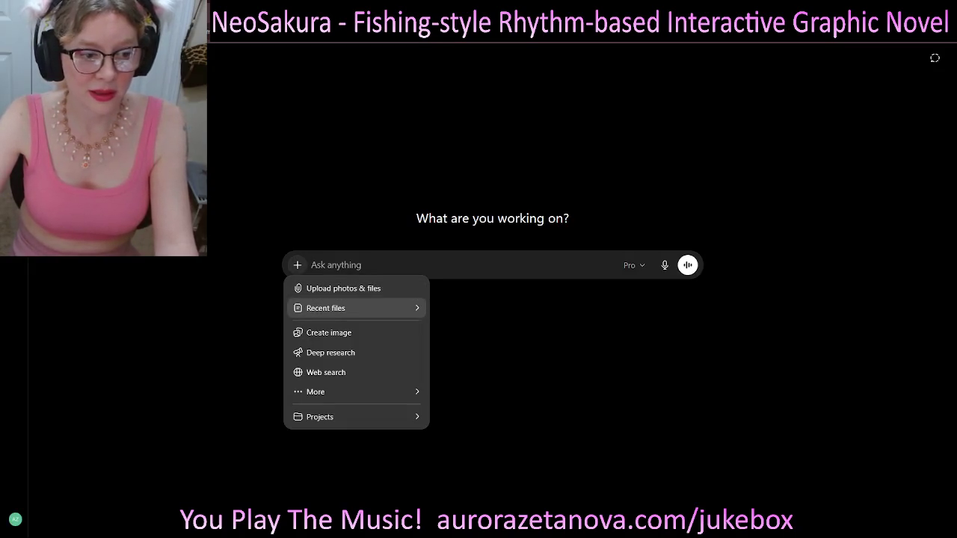
pyautogui.moveTo(351, 308)
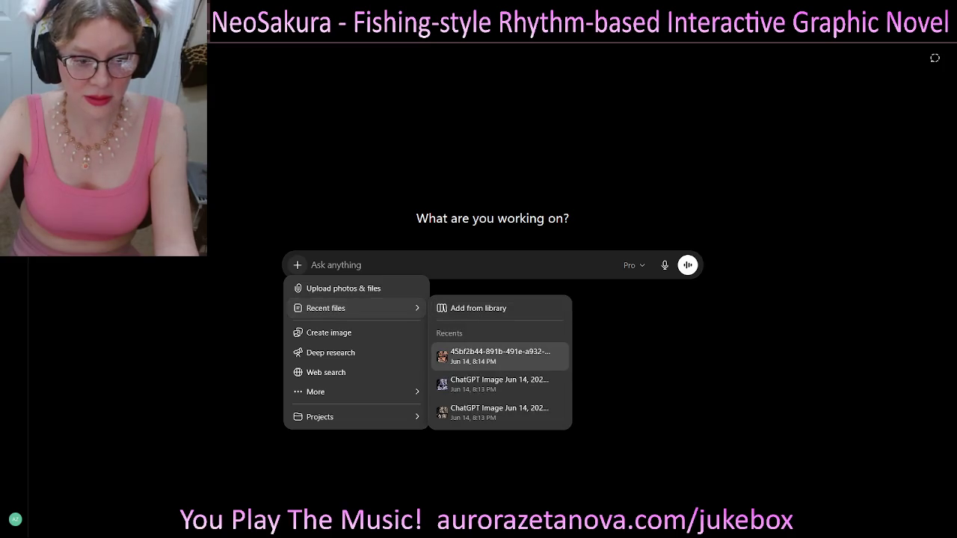
pyautogui.click(499, 356)
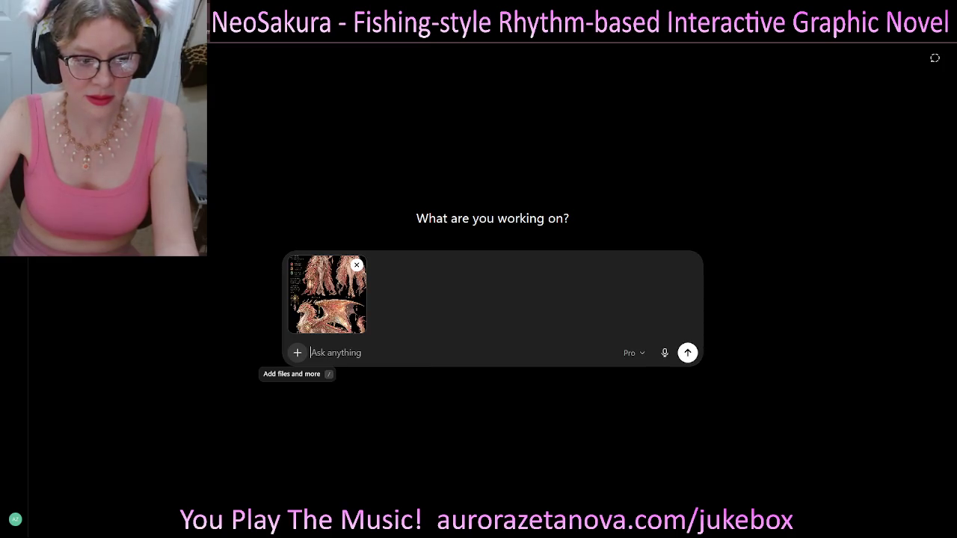
pyautogui.click(296, 352)
pyautogui.moveTo(351, 396)
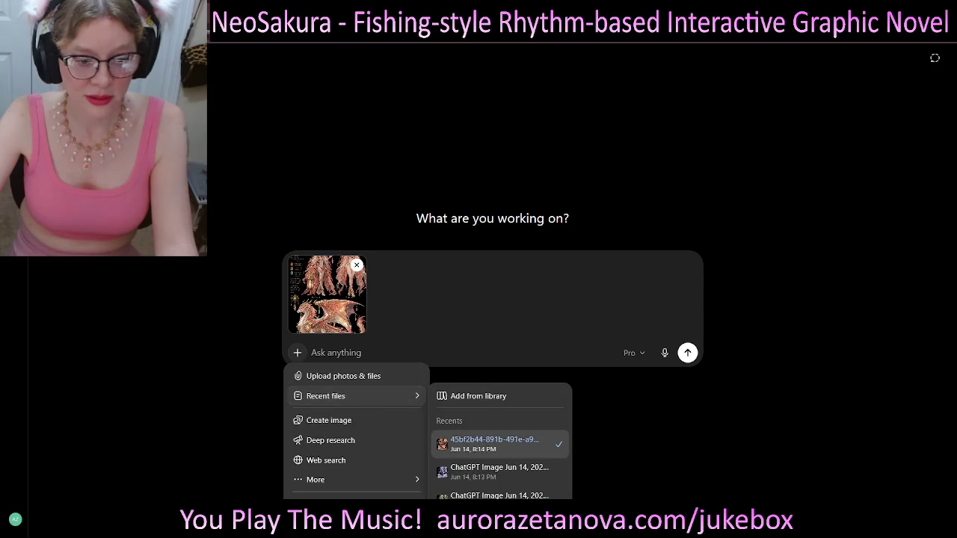
pyautogui.click(499, 471)
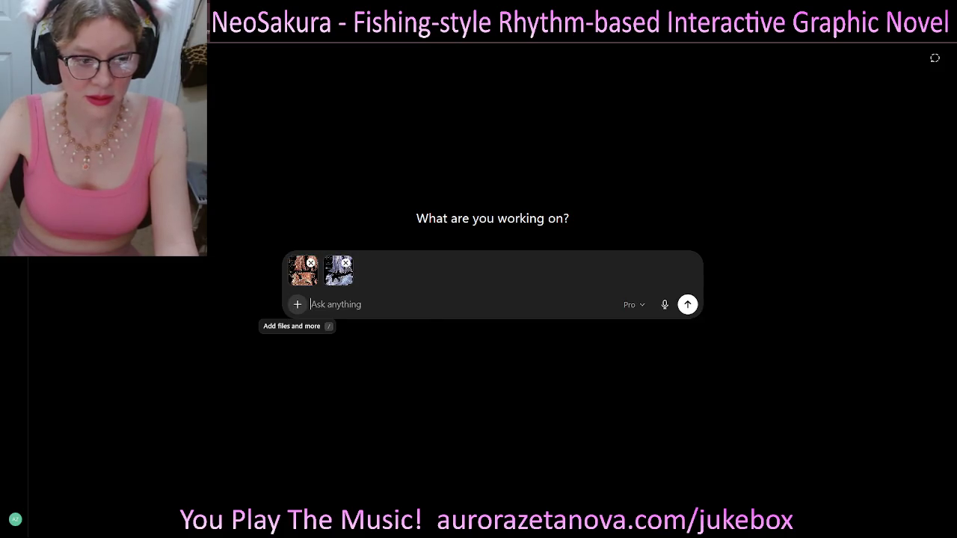
pyautogui.click(296, 304)
pyautogui.moveTo(351, 348)
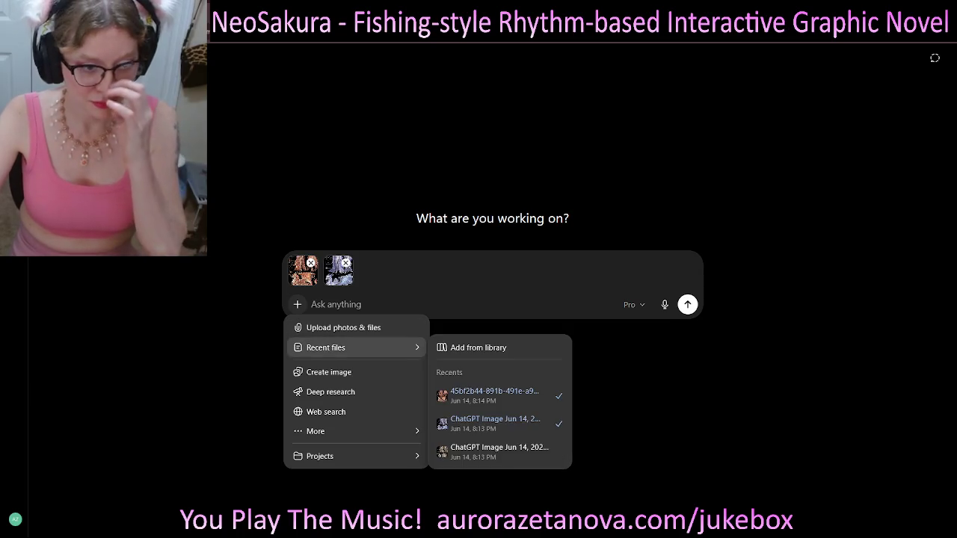
pyautogui.click(500, 453)
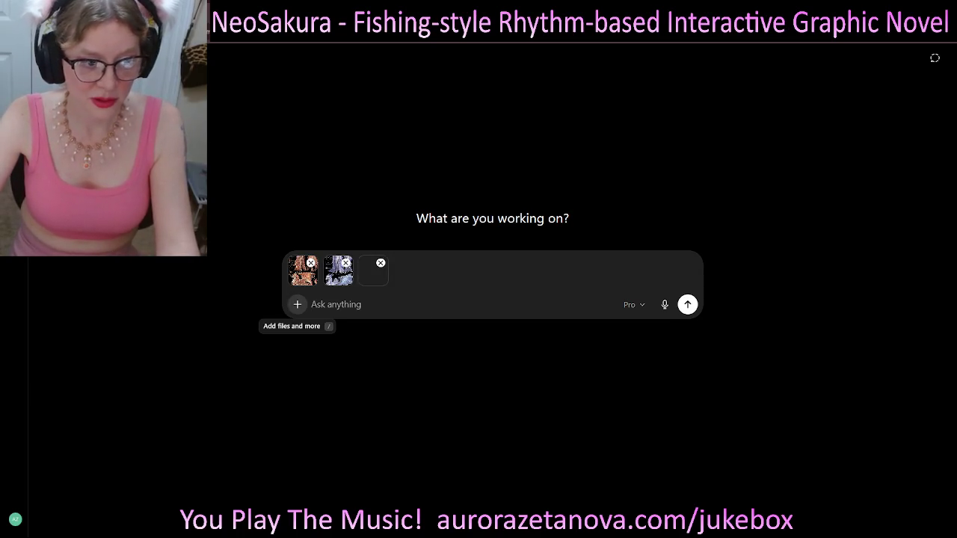
# - Upload CharGen(2).json and paste in the original character-sheet prompt
pyautogui.click(297, 304)
pyautogui.moveTo(351, 347)
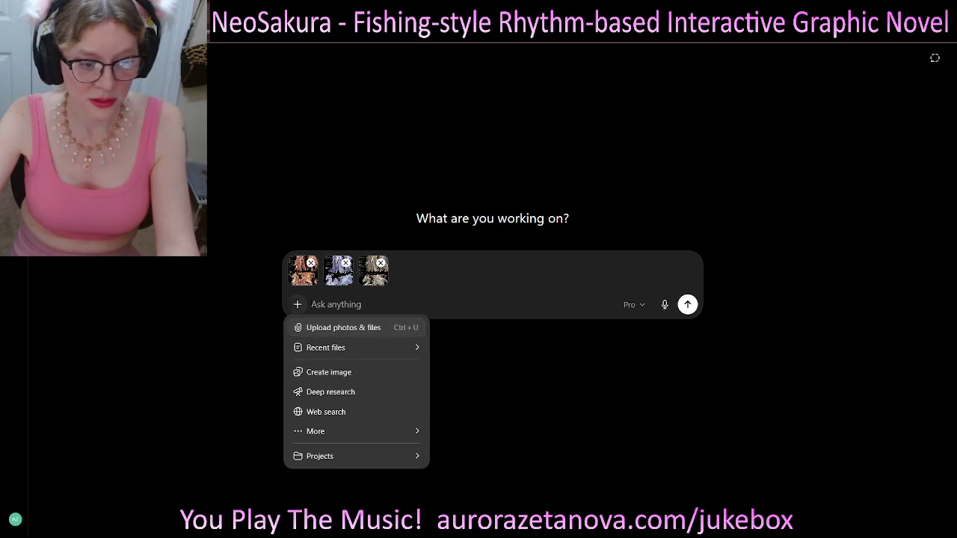
pyautogui.press('Escape')
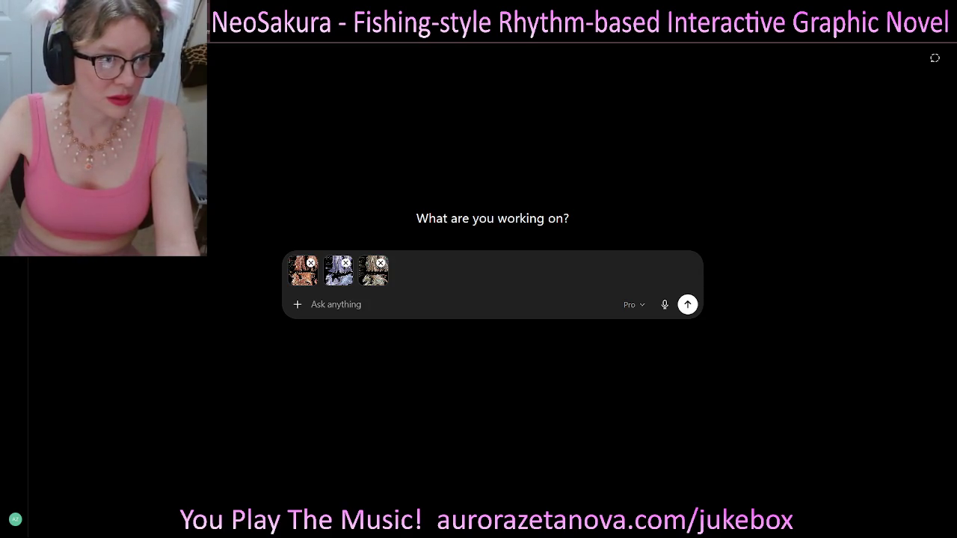
pyautogui.press('Return')
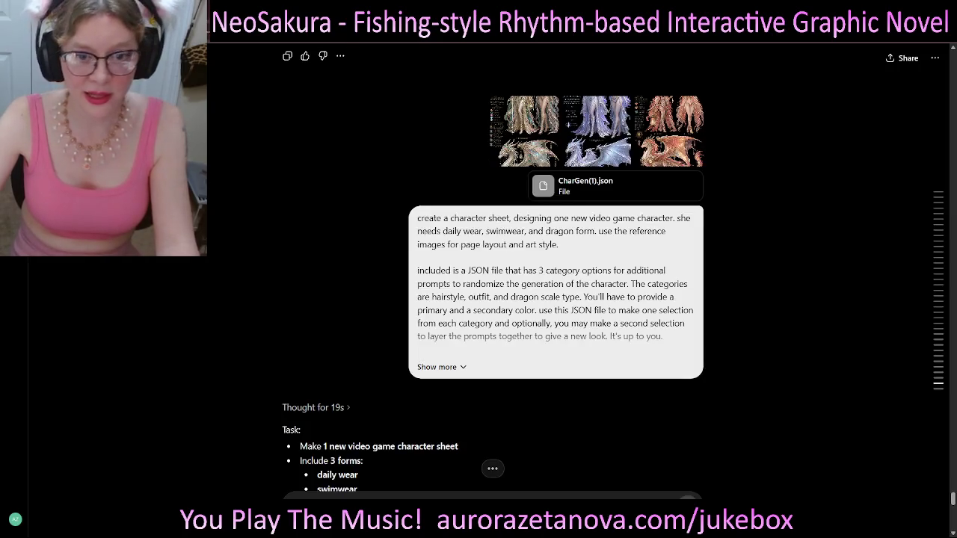
pyautogui.click(658, 389)
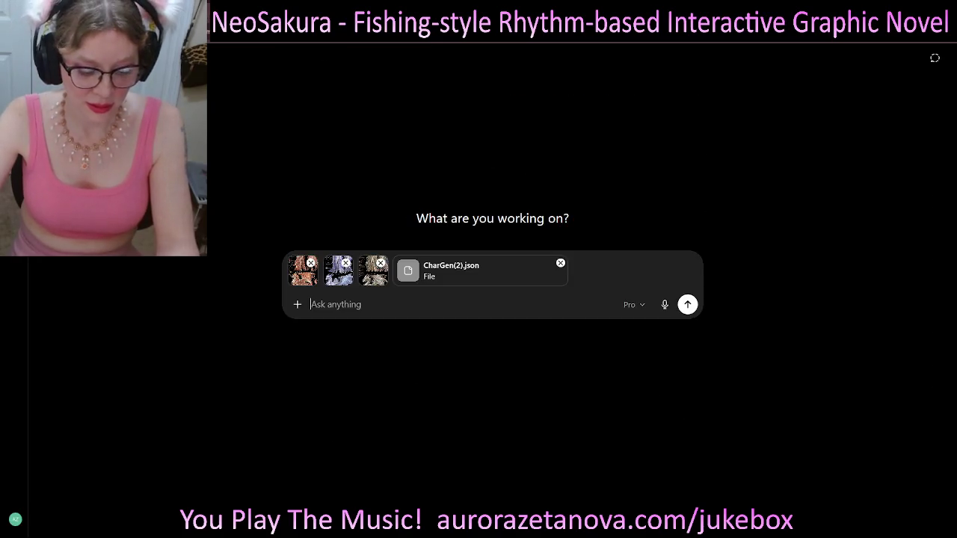
pyautogui.hotkey('ctrl', 'v')
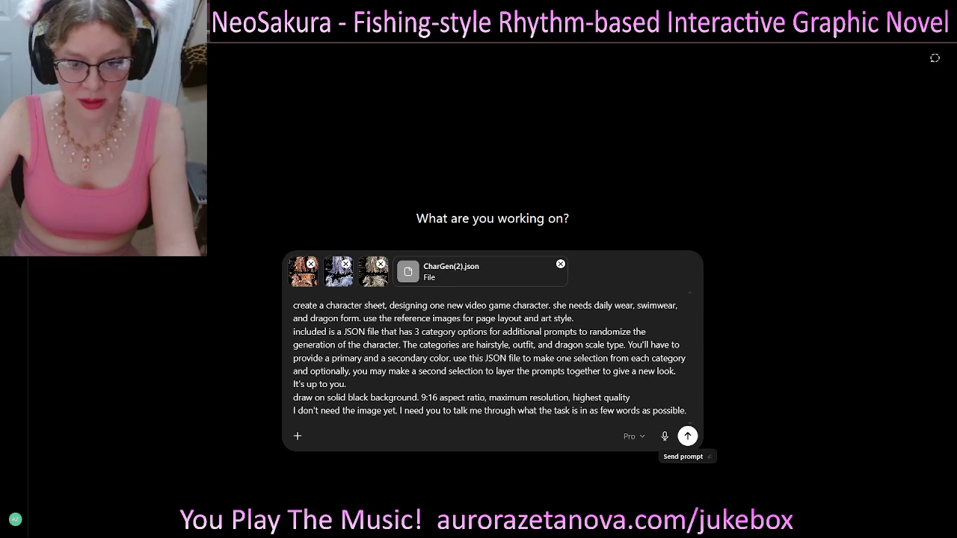
# - Send the prompt with its images and CharGen(2).json, then snap the window beside the other chat
pyautogui.click(687, 436)
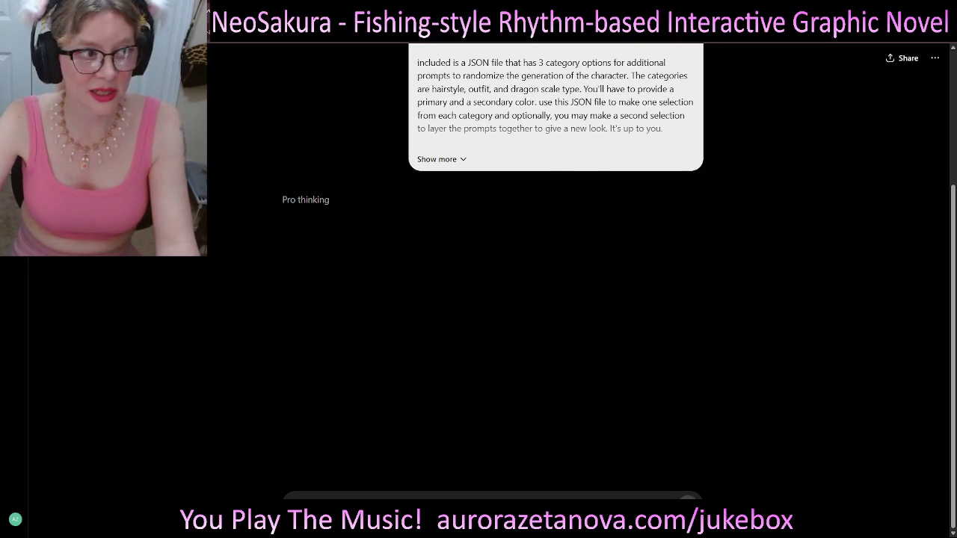
pyautogui.scroll(3, 659, 393)
pyautogui.scroll(-3, 658, 390)
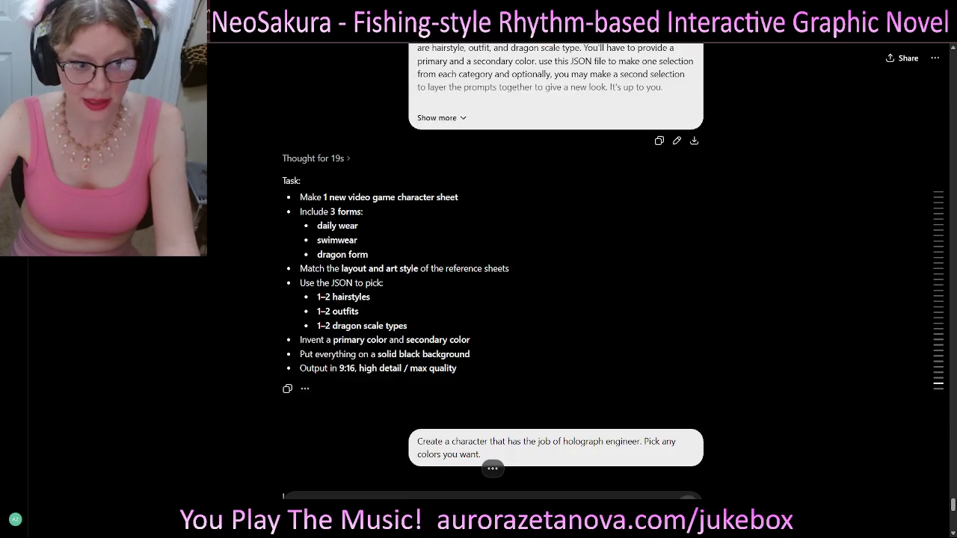
pyautogui.scroll(-5, 494, 299)
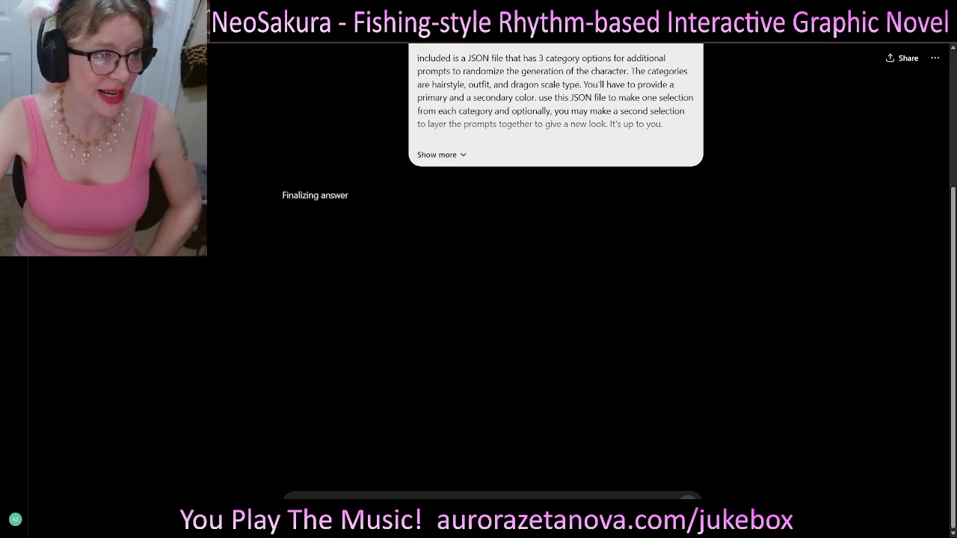
pyautogui.press('super+Right')
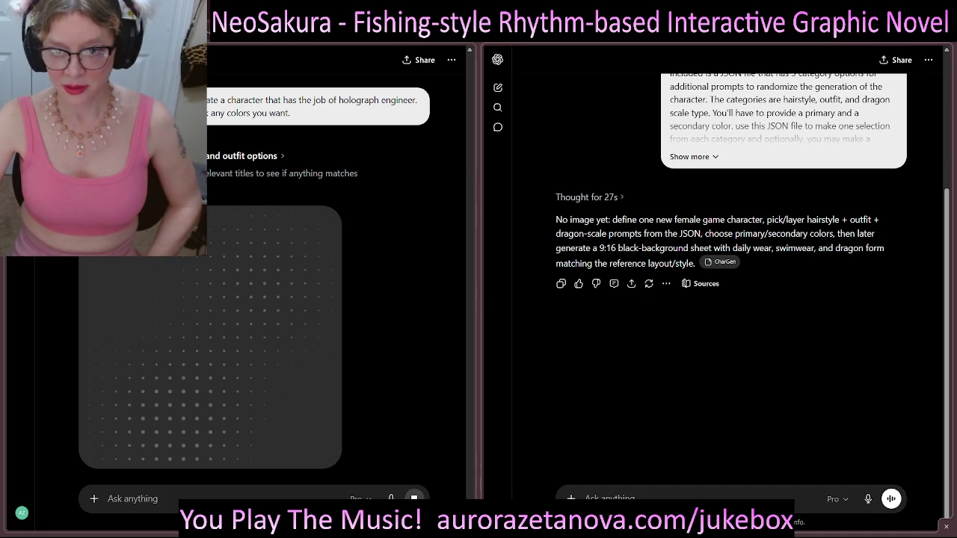
# - Copy the holograph engineer prompt from the left chat and send it in the right chat
pyautogui.scroll(10, 386, 299)
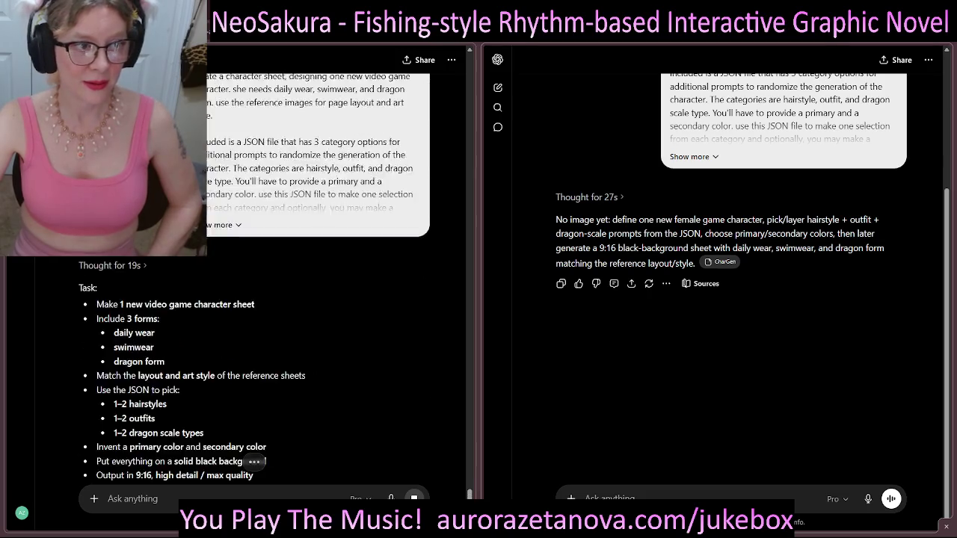
pyautogui.scroll(-5, 307, 299)
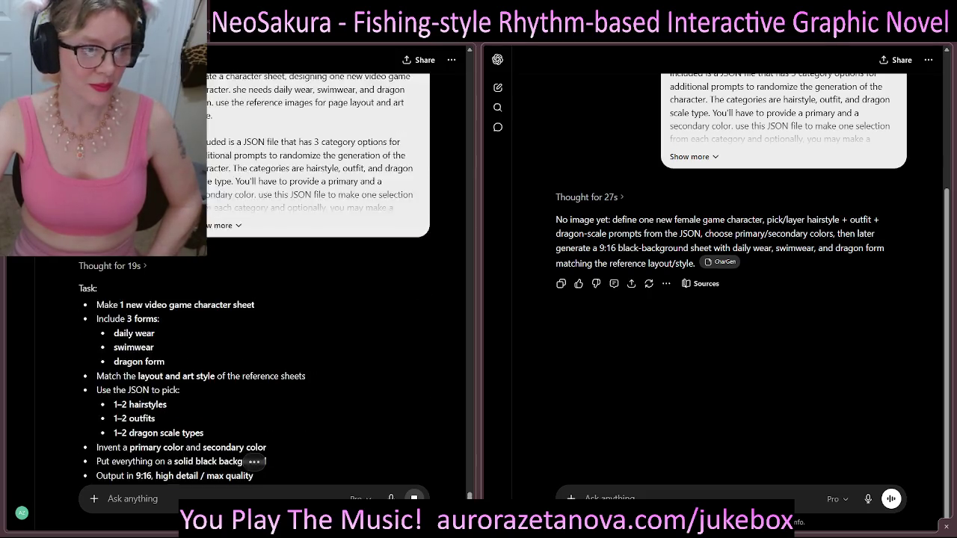
pyautogui.moveTo(226, 363); pyautogui.dragTo(290, 362)
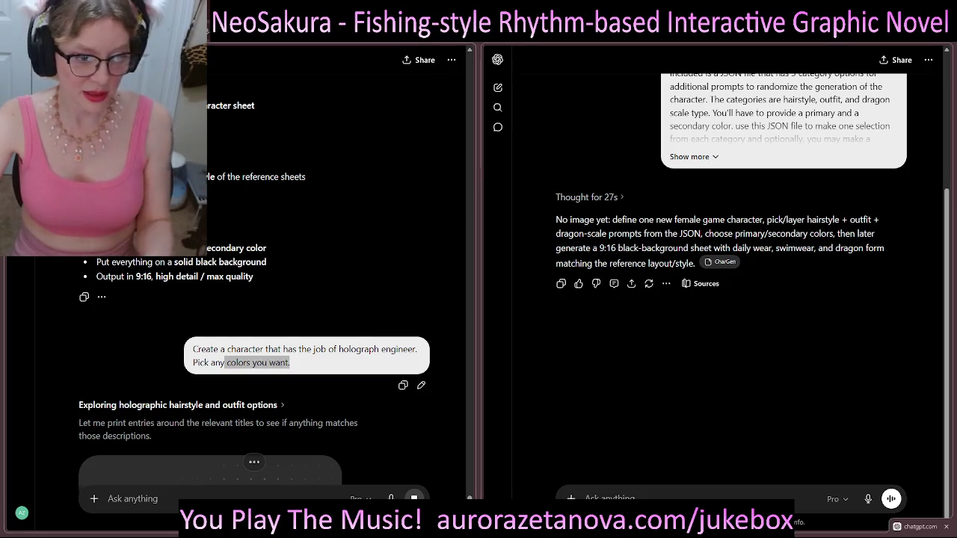
pyautogui.click(403, 385)
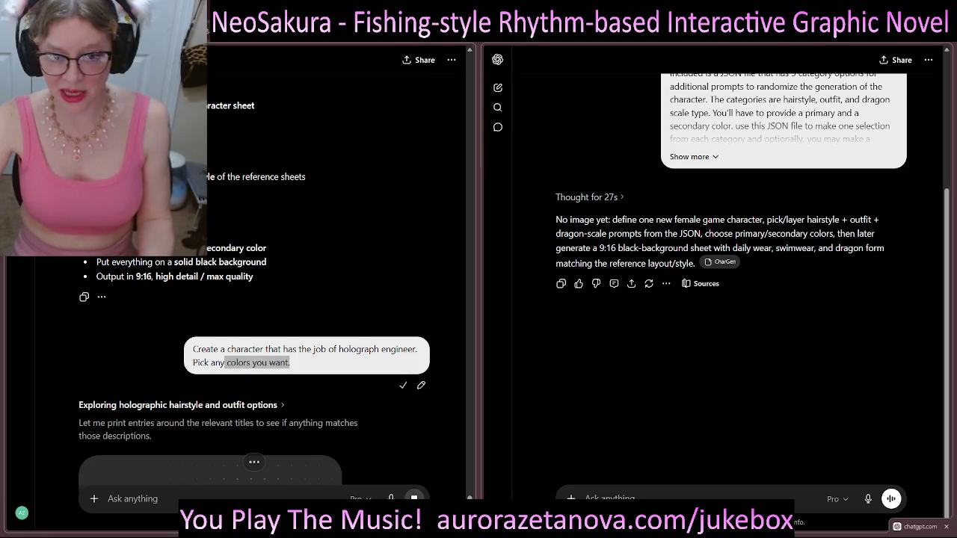
pyautogui.hotkey('ctrl', 'v')
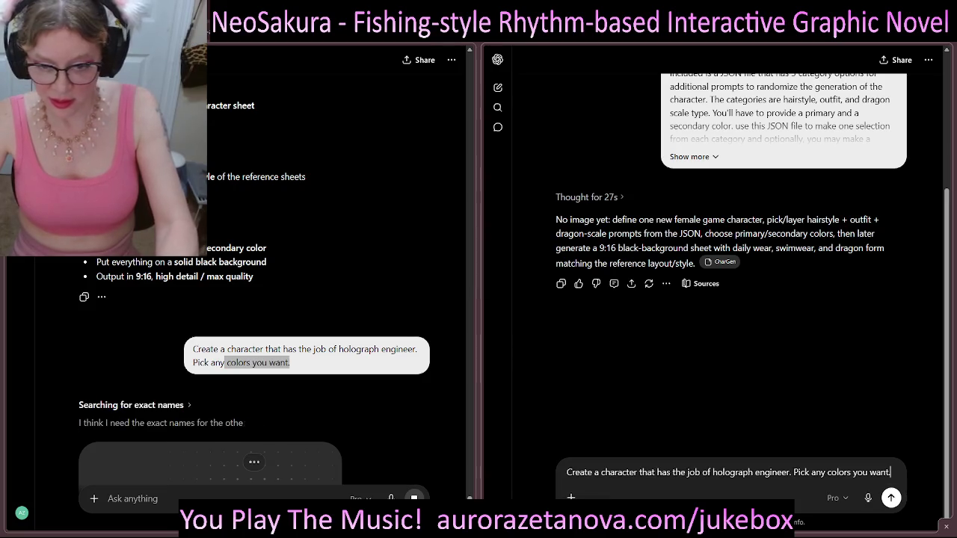
pyautogui.press('Return')
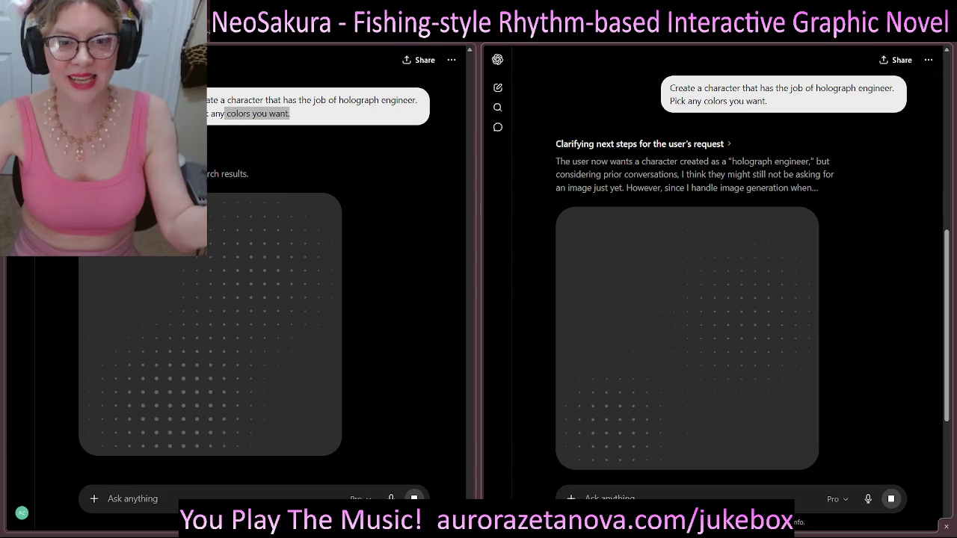
pyautogui.scroll(-1, 687, 299)
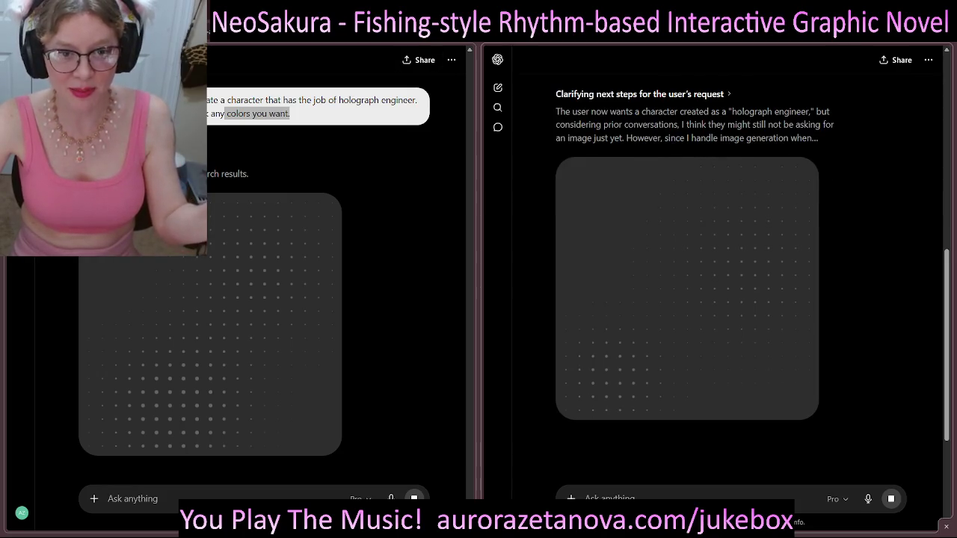
pyautogui.scroll(1, 688, 299)
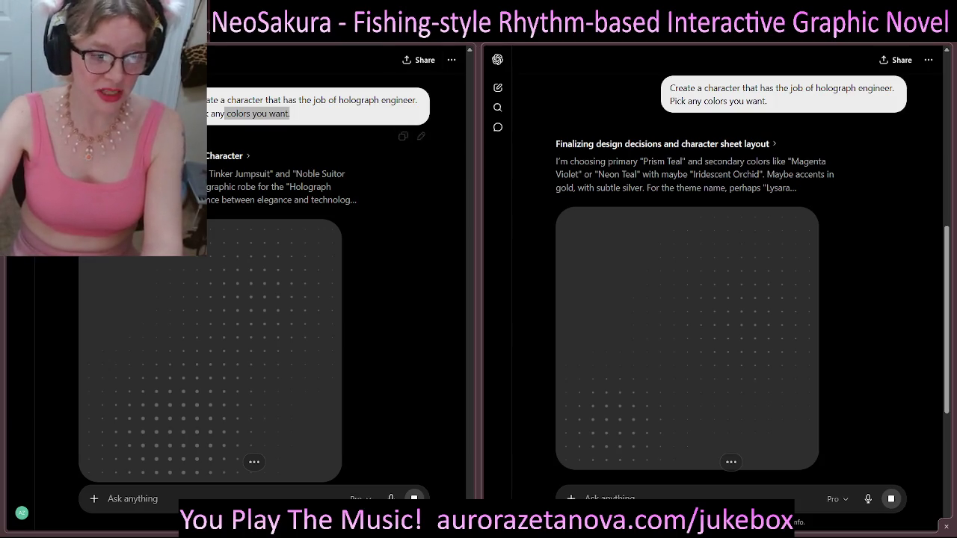
# - Scroll through earlier results in the left chat while the Elyra Prismforge sheet finishes
pyautogui.scroll(-3, 254, 336)
pyautogui.scroll(2, 254, 299)
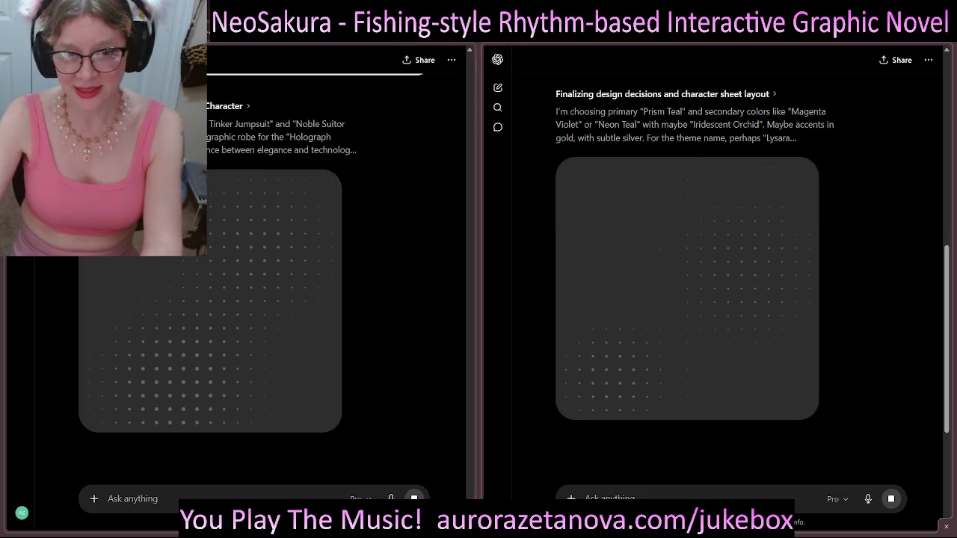
pyautogui.scroll(-1, 710, 284)
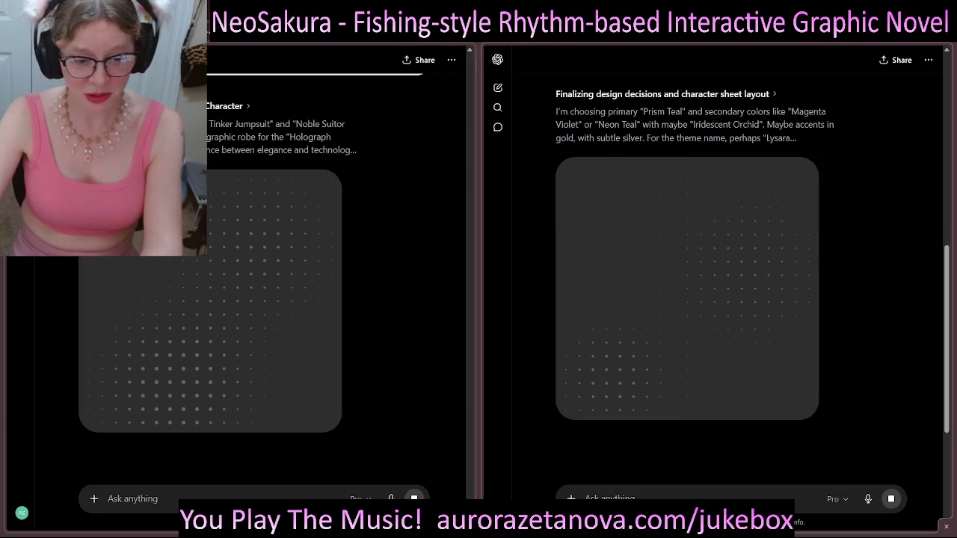
pyautogui.scroll(-2, 209, 299)
pyautogui.scroll(1, 209, 299)
pyautogui.scroll(-1, 688, 284)
pyautogui.scroll(1, 710, 261)
pyautogui.scroll(1, 254, 299)
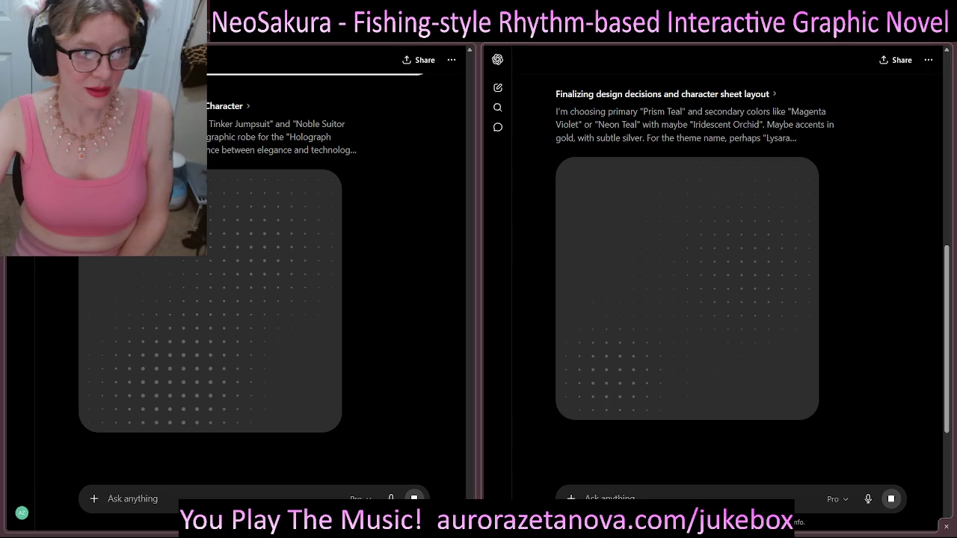
pyautogui.scroll(-1, 254, 299)
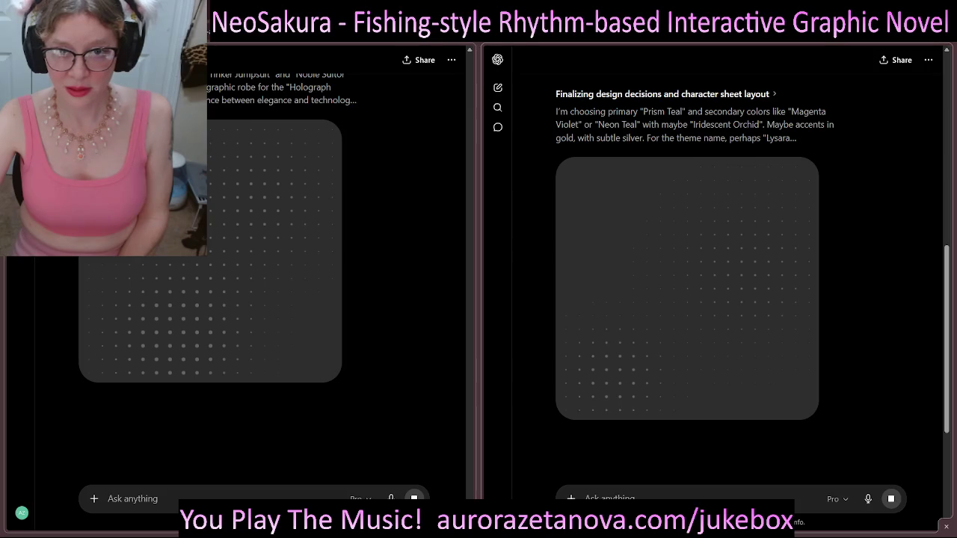
pyautogui.scroll(1, 254, 299)
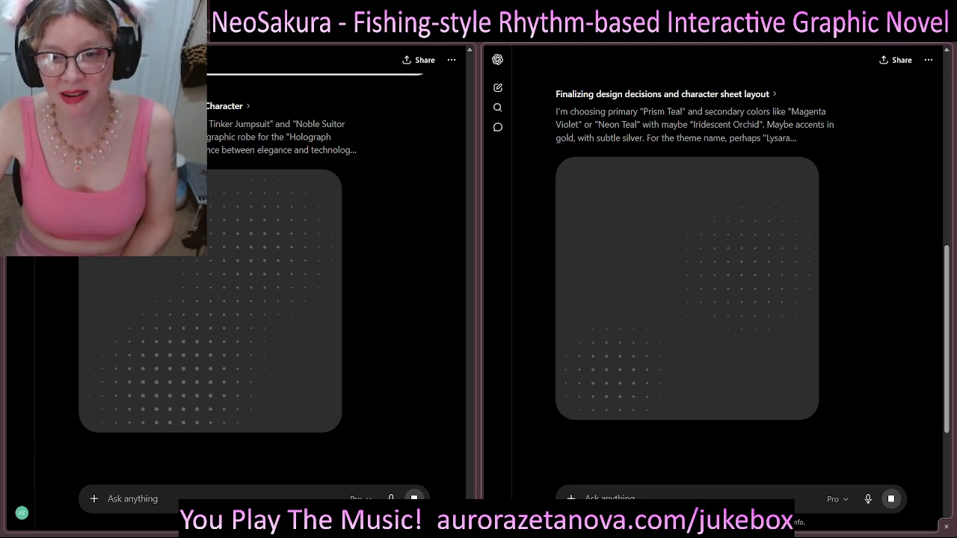
pyautogui.scroll(15, 267, 58)
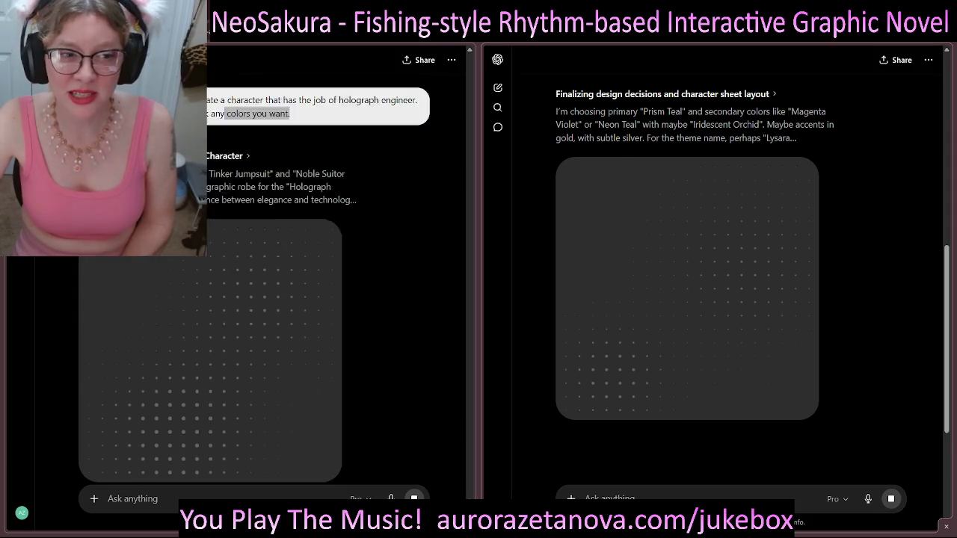
pyautogui.scroll(15, 267, 58)
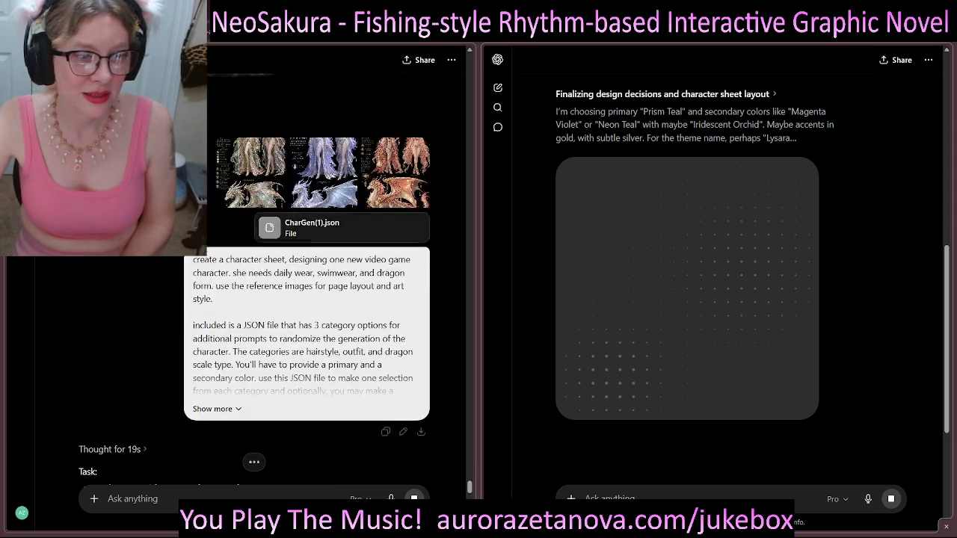
pyautogui.scroll(10, 240, 281)
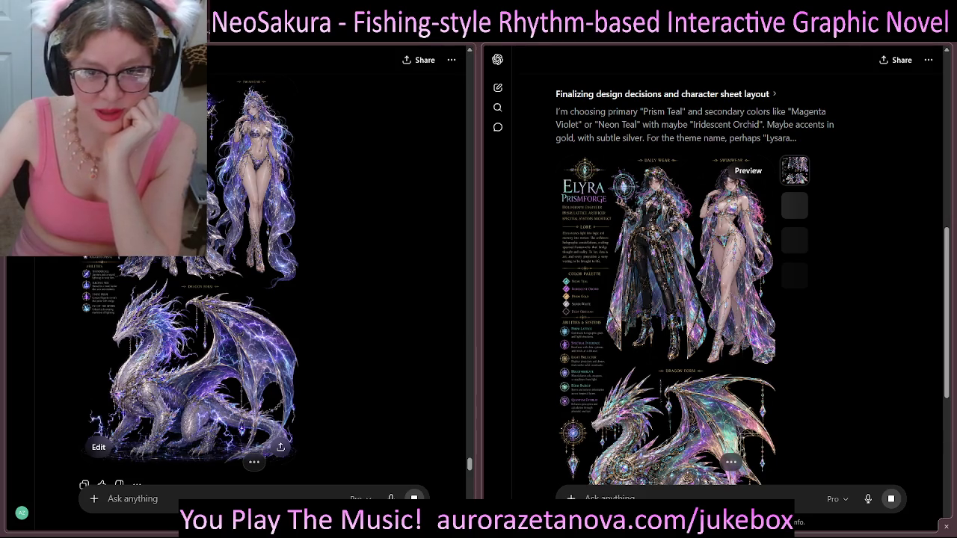
pyautogui.scroll(3, 240, 281)
pyautogui.scroll(3, 240, 282)
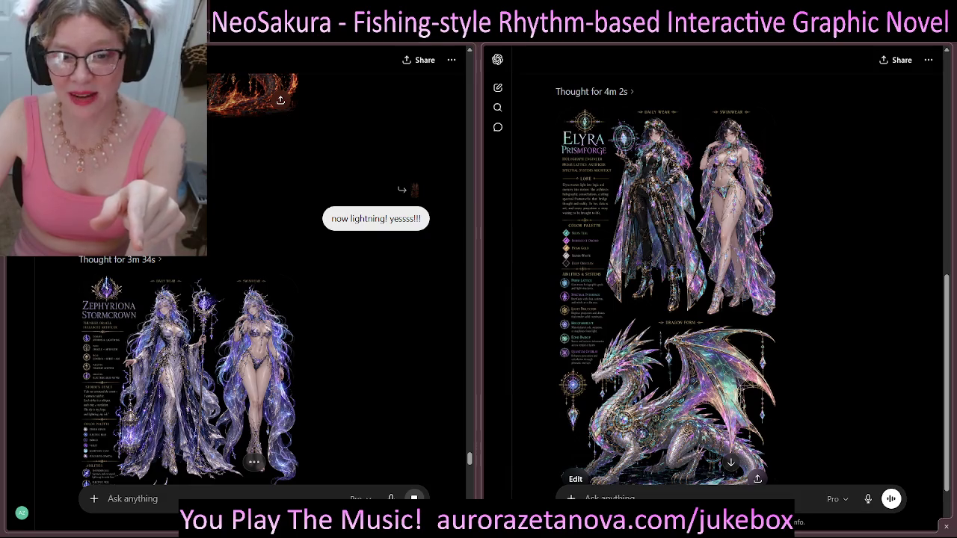
pyautogui.scroll(20, 254, 281)
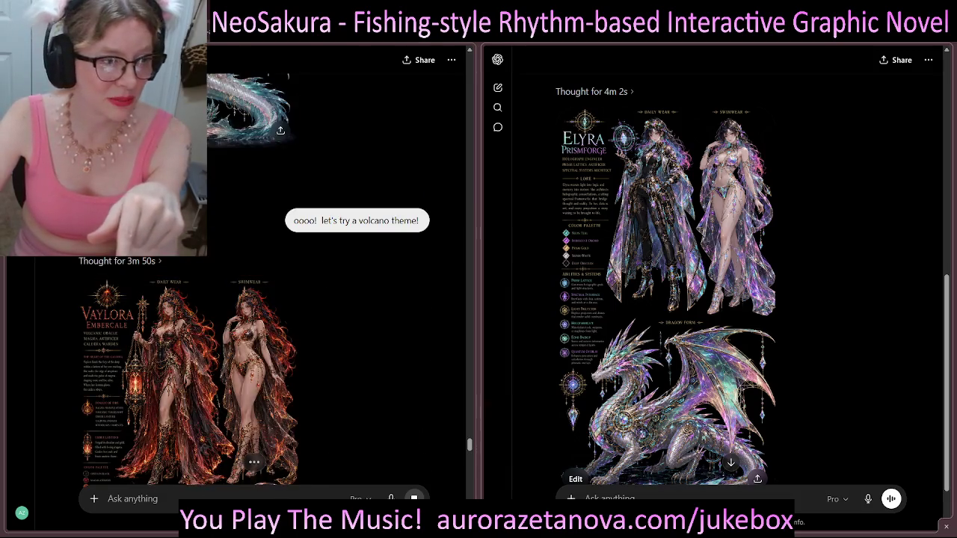
pyautogui.scroll(15, 254, 281)
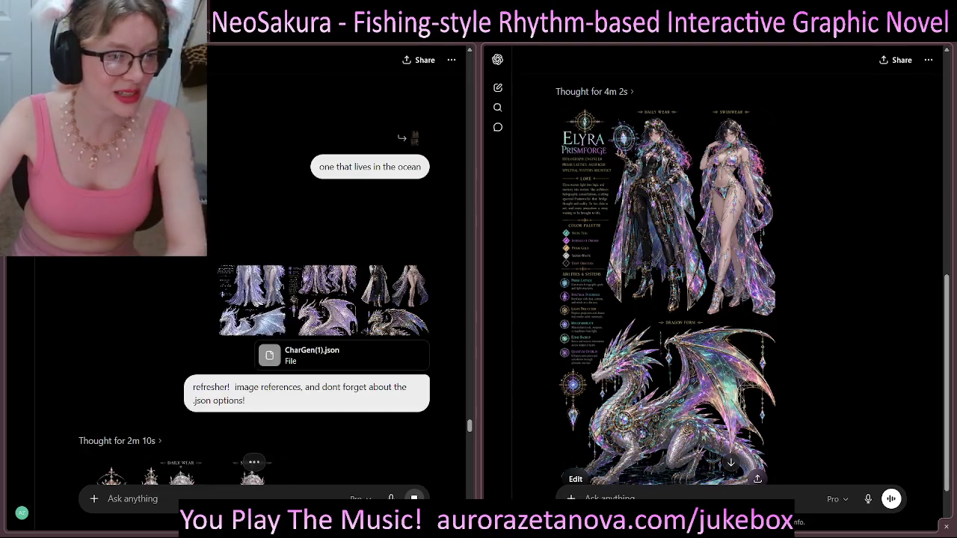
pyautogui.scroll(15, 255, 281)
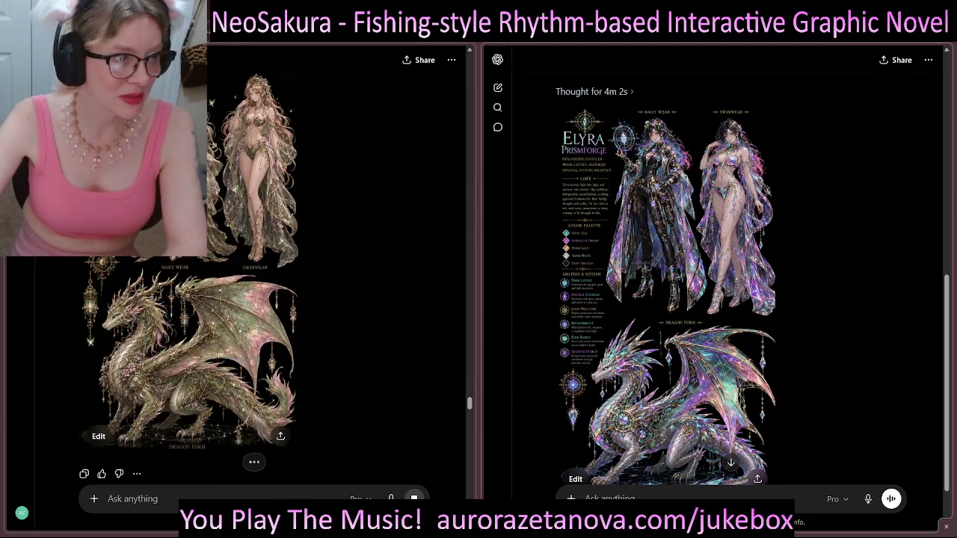
pyautogui.scroll(3, 254, 281)
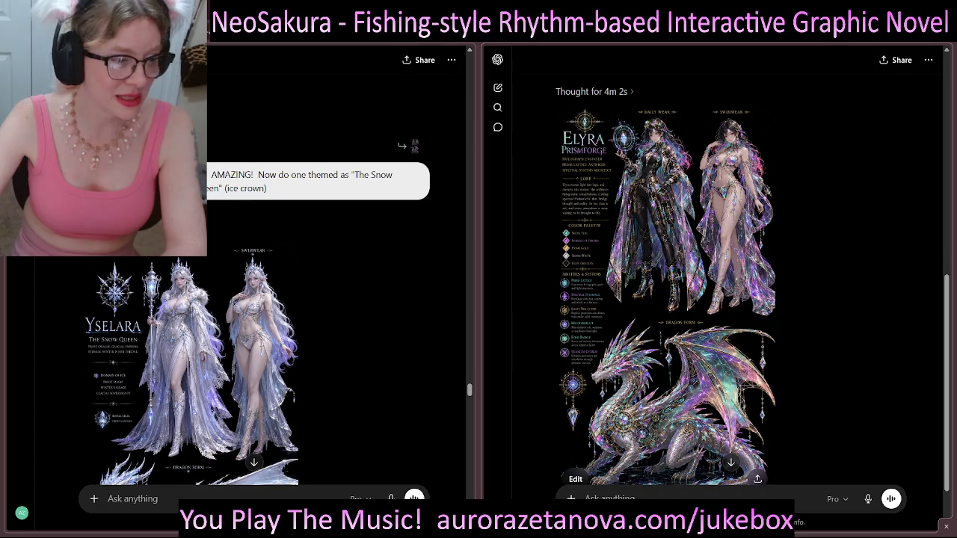
pyautogui.scroll(15, 254, 281)
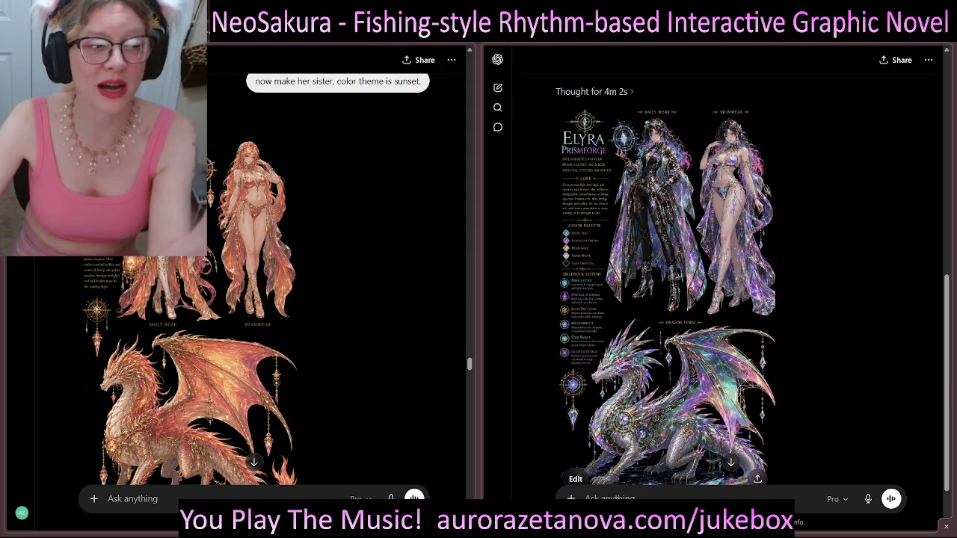
pyautogui.scroll(10, 255, 281)
pyautogui.scroll(15, 255, 281)
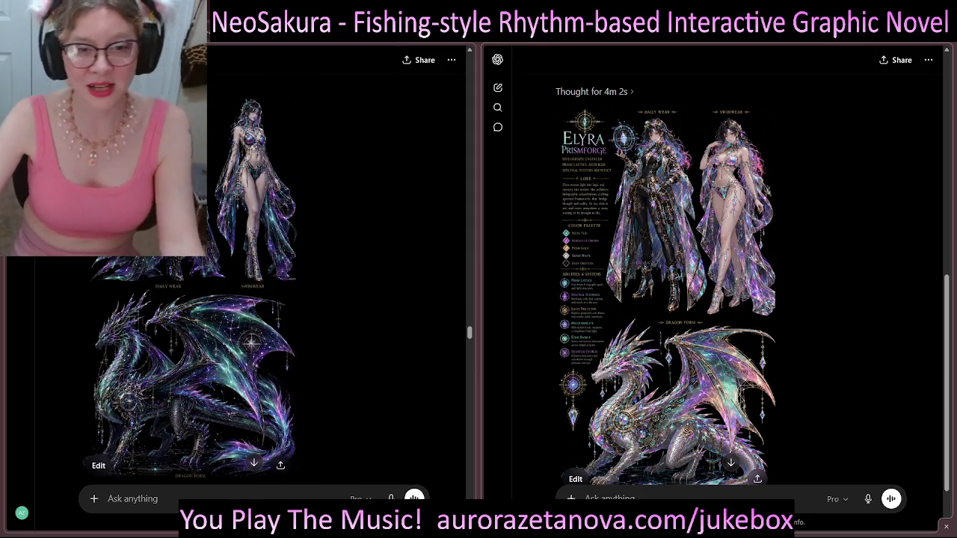
pyautogui.scroll(-1, 714, 277)
pyautogui.scroll(5, 714, 276)
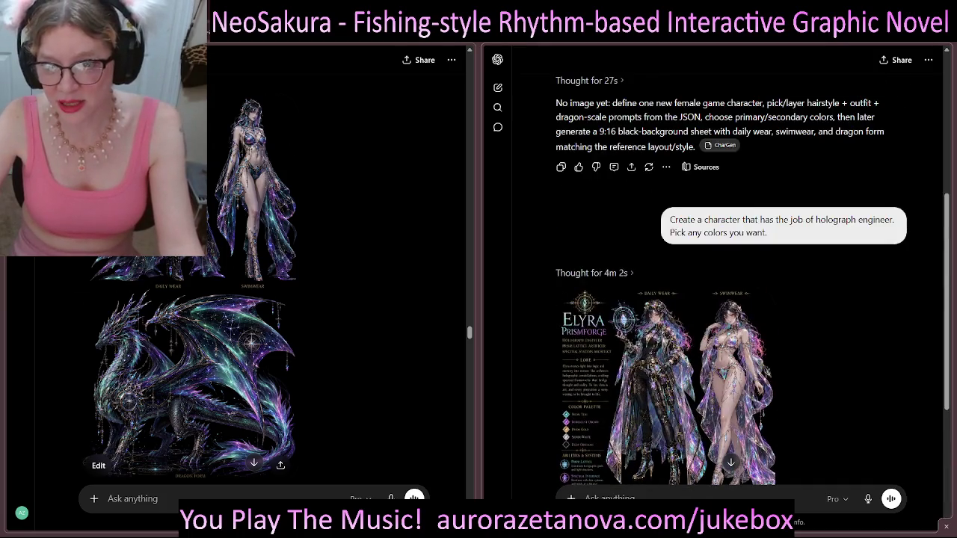
pyautogui.scroll(-4, 714, 277)
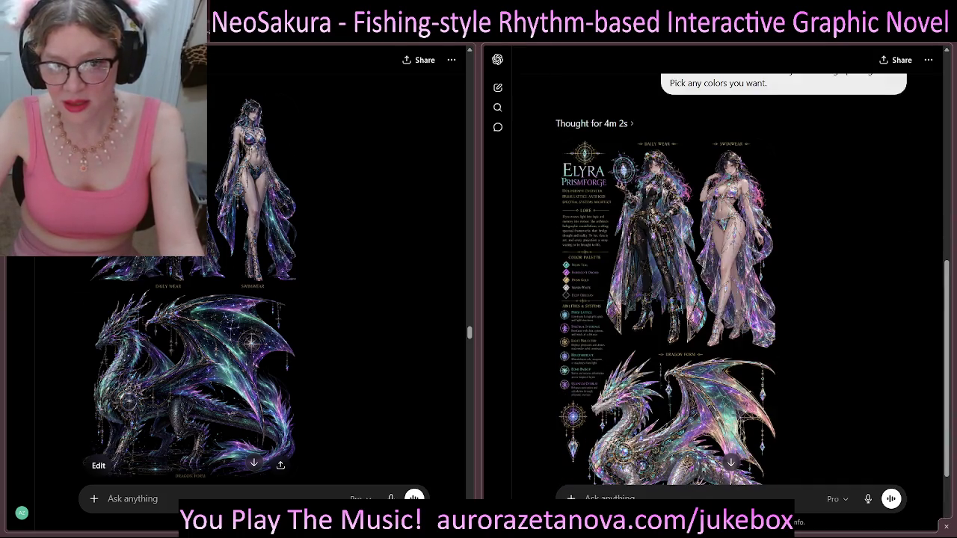
pyautogui.click(590, 123)
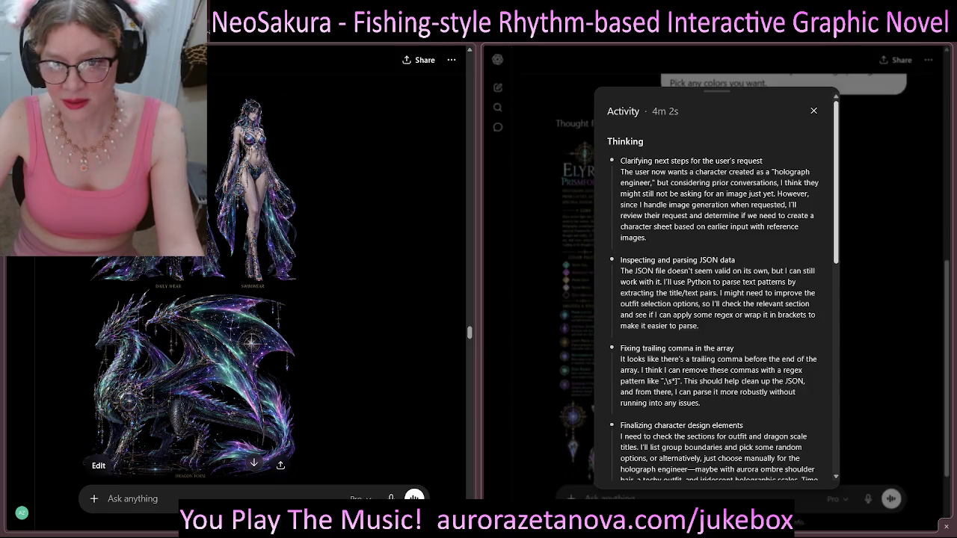
pyautogui.scroll(-10, 718, 284)
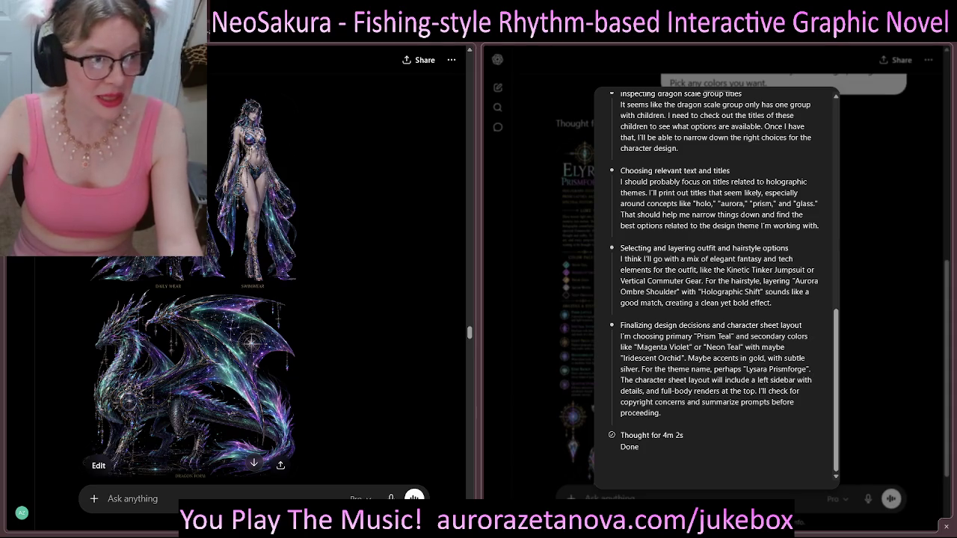
pyautogui.moveTo(746, 369); pyautogui.dragTo(804, 369)
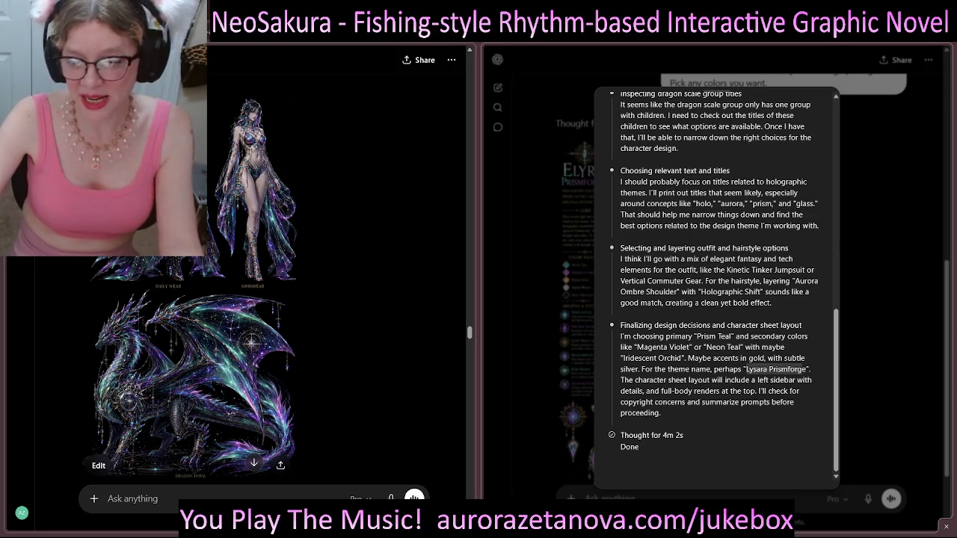
pyautogui.press('Escape')
pyautogui.scroll(-1, 665, 291)
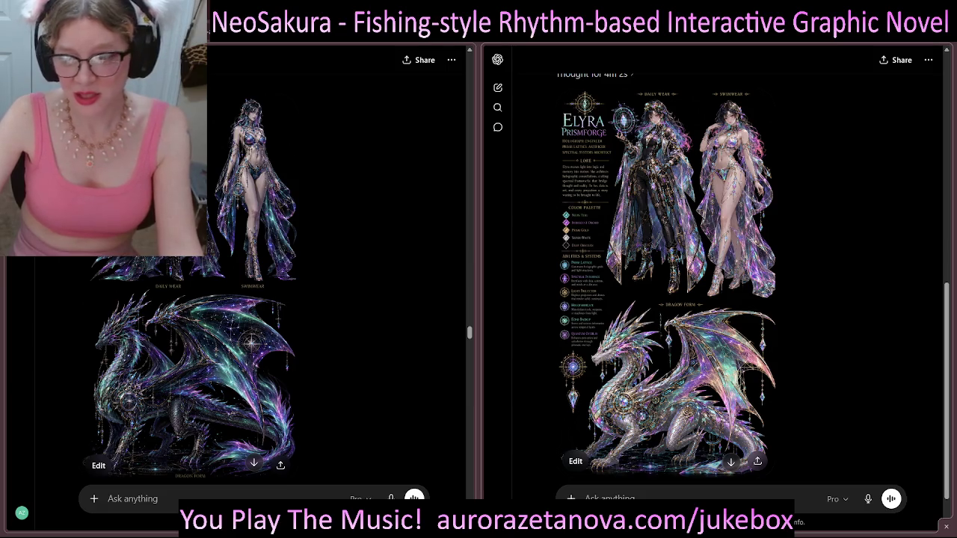
pyautogui.scroll(-1, 673, 299)
pyautogui.scroll(1, 673, 299)
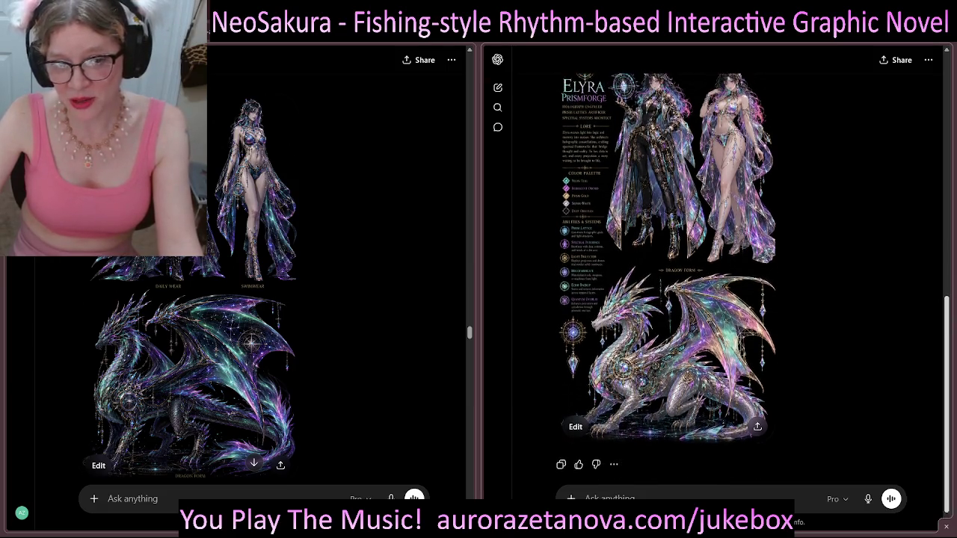
pyautogui.scroll(1, 673, 299)
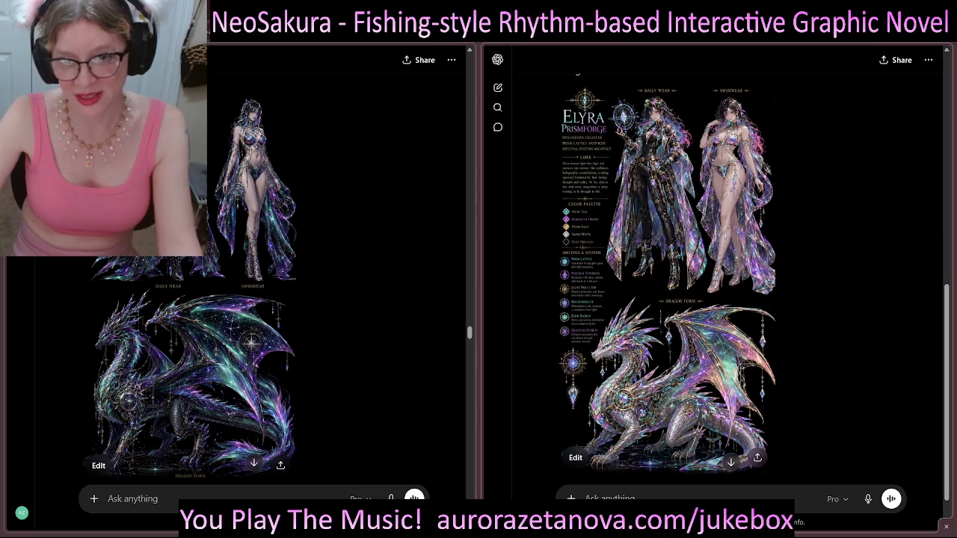
pyautogui.click(673, 299)
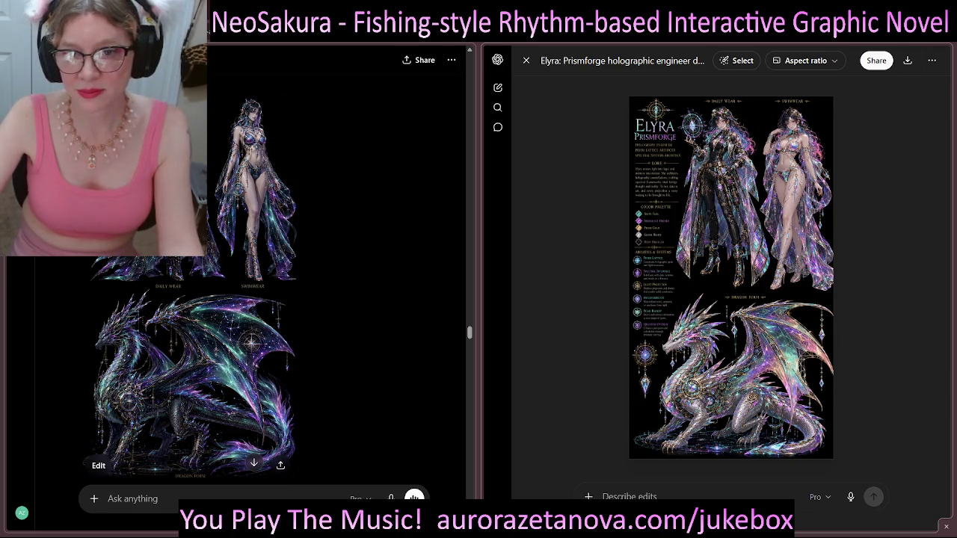
pyautogui.click(525, 61)
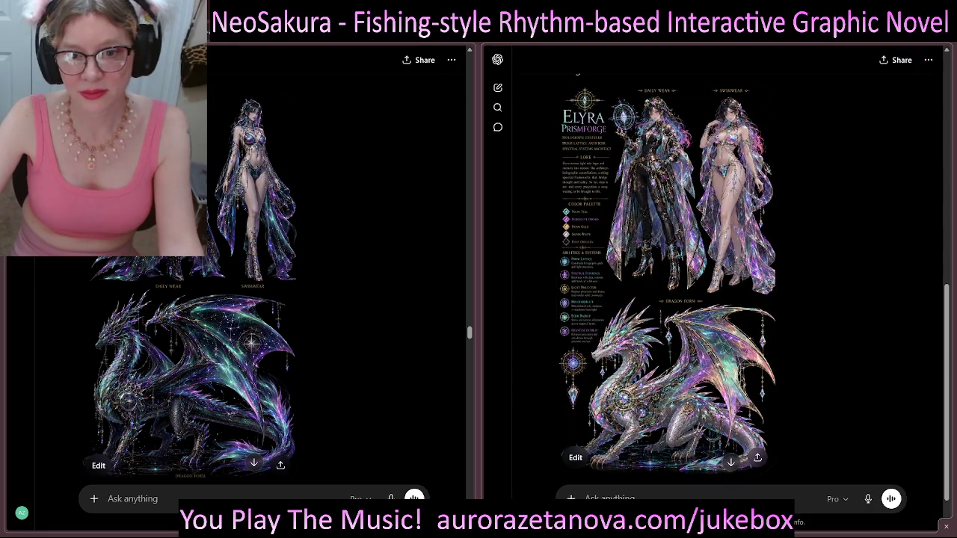
pyautogui.scroll(5, 665, 284)
pyautogui.scroll(-6, 665, 284)
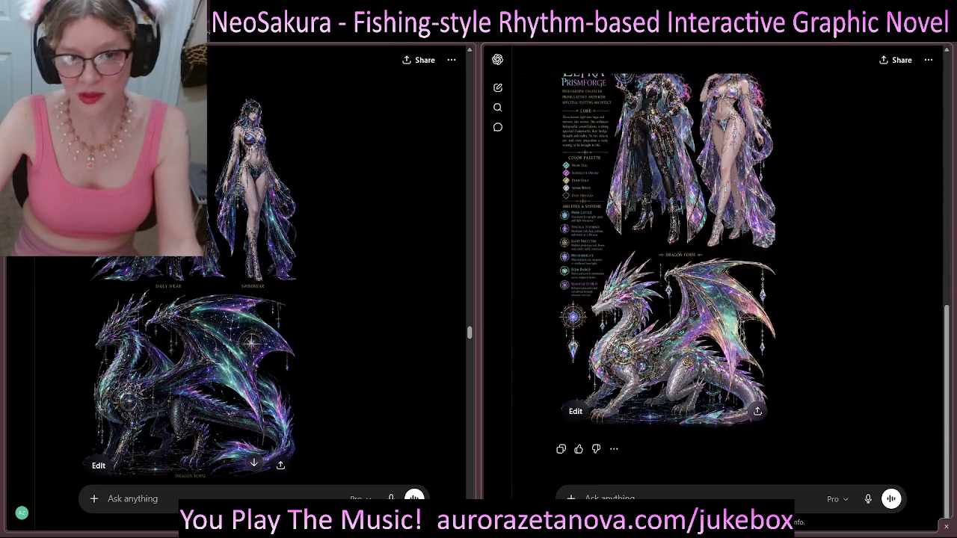
pyautogui.scroll(1, 665, 284)
pyautogui.scroll(-1, 665, 285)
pyautogui.scroll(-3, 254, 299)
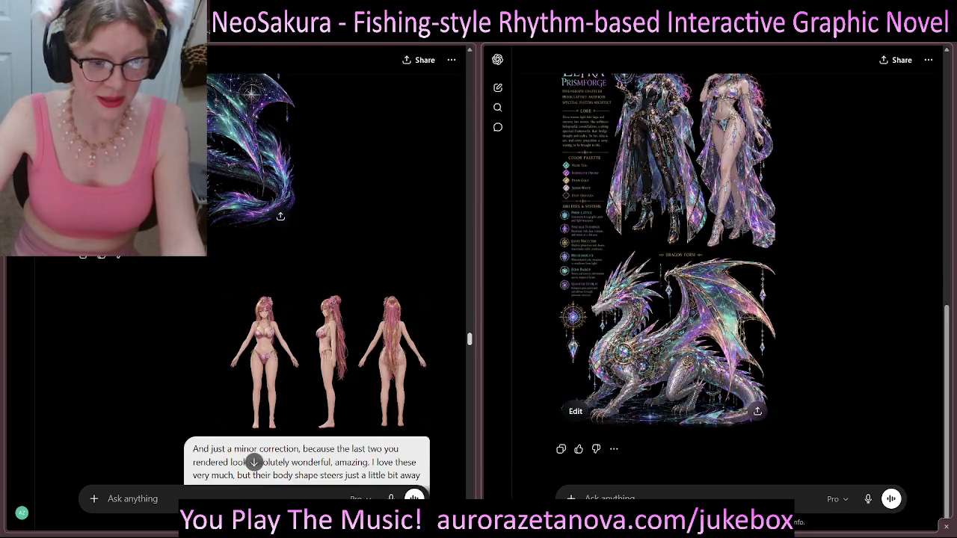
pyautogui.scroll(5, 255, 299)
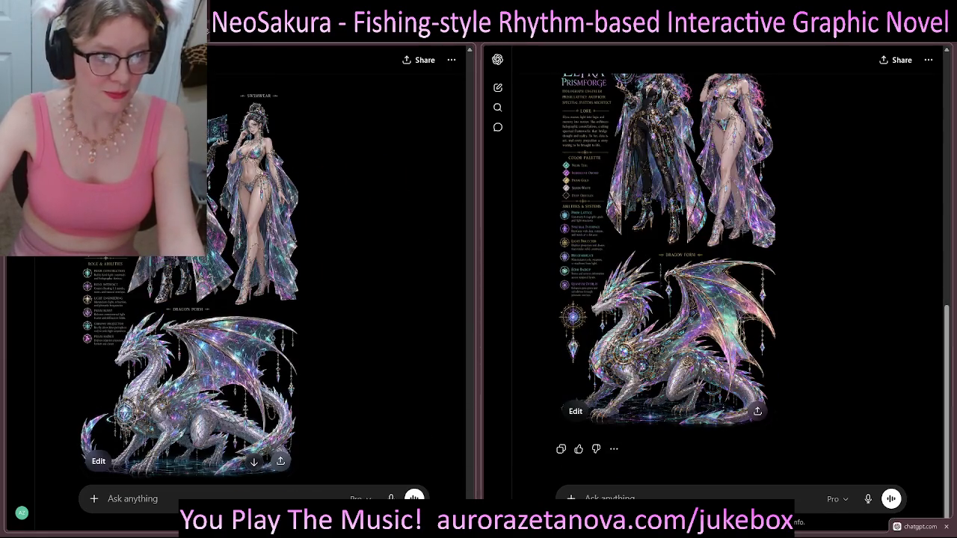
pyautogui.scroll(1, 665, 284)
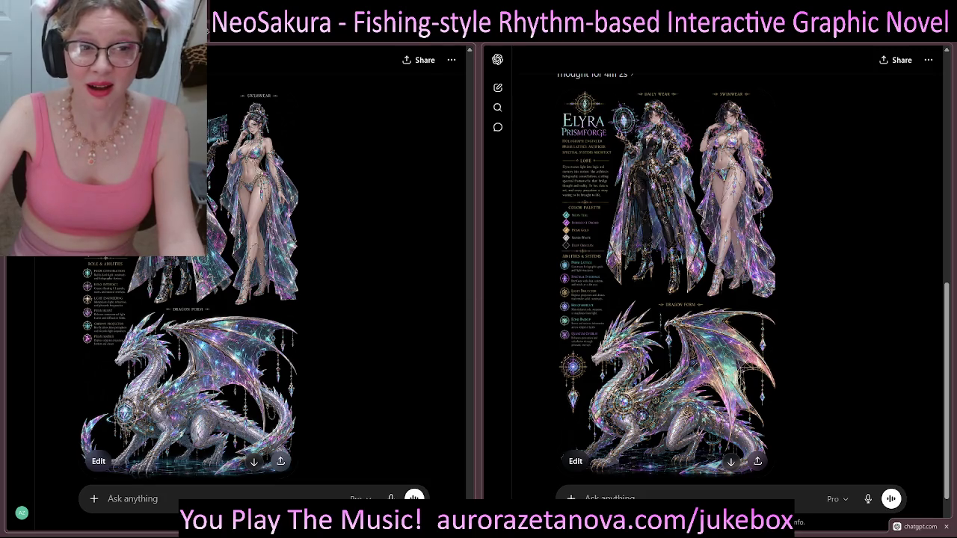
pyautogui.scroll(1, 247, 284)
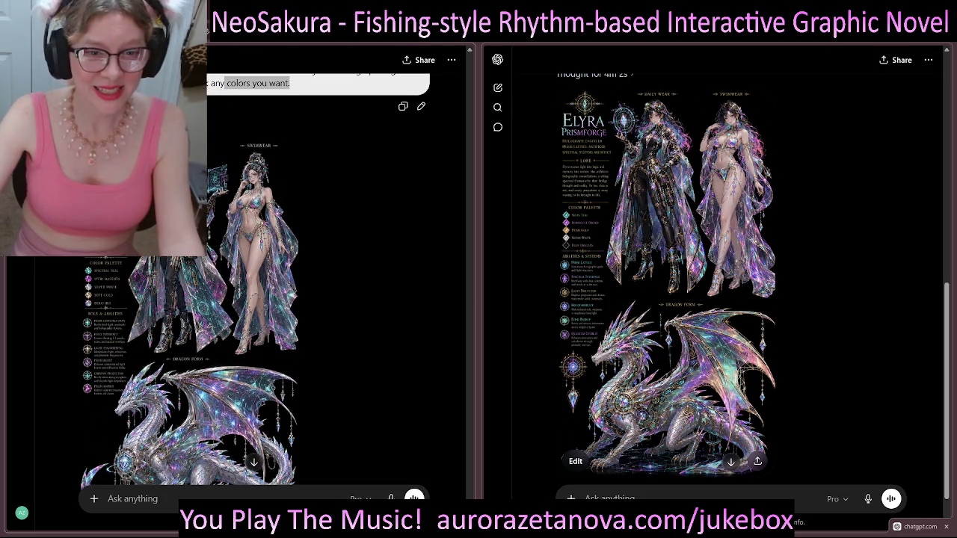
pyautogui.scroll(1, 714, 284)
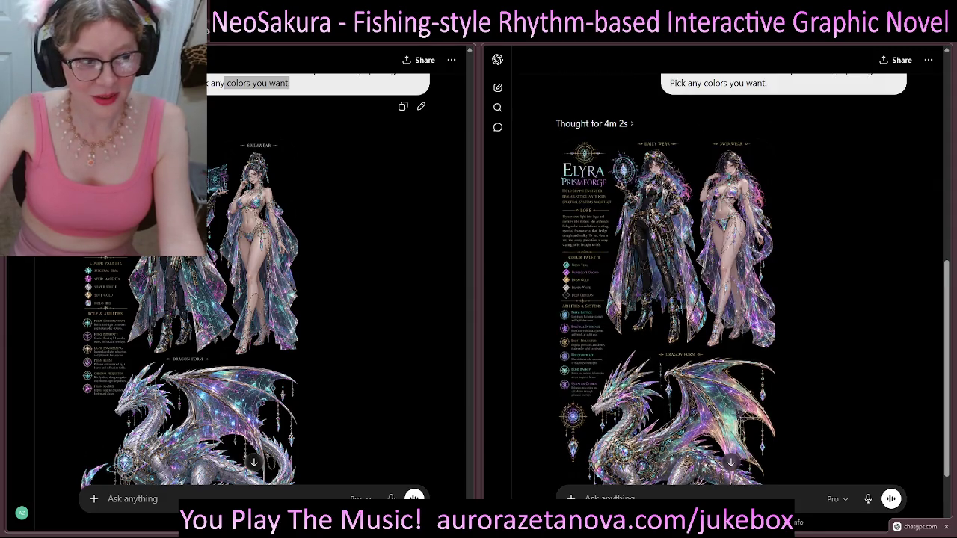
pyautogui.click(591, 123)
pyautogui.scroll(-4, 716, 284)
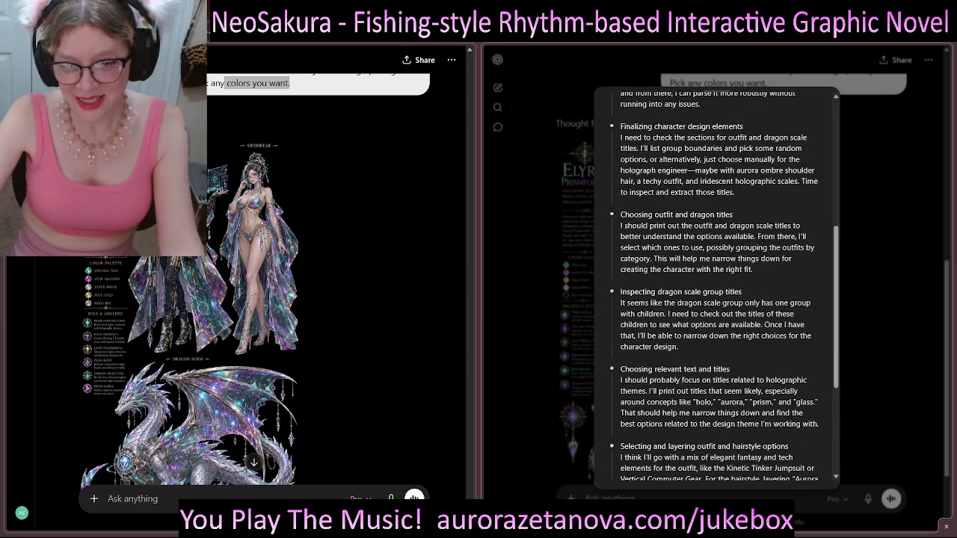
pyautogui.scroll(-4, 716, 284)
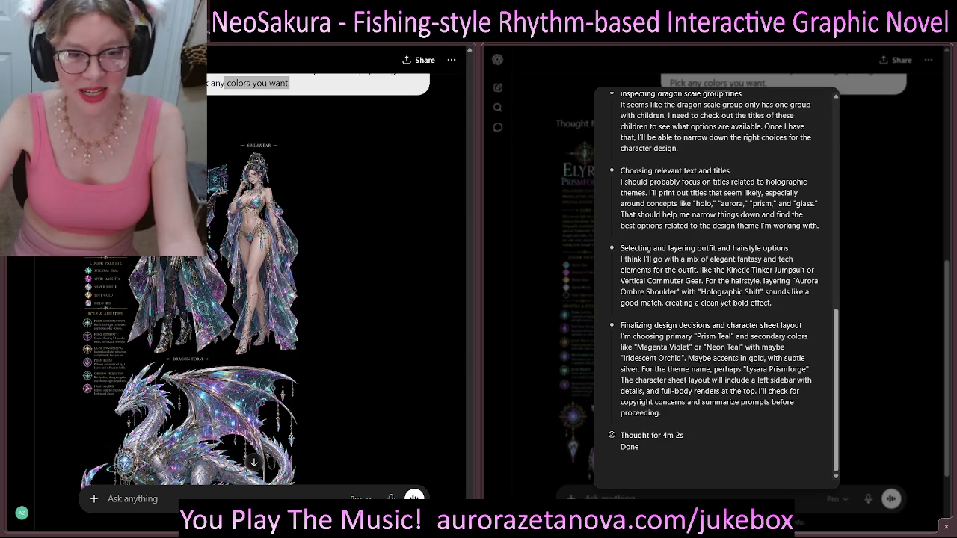
pyautogui.press('Escape')
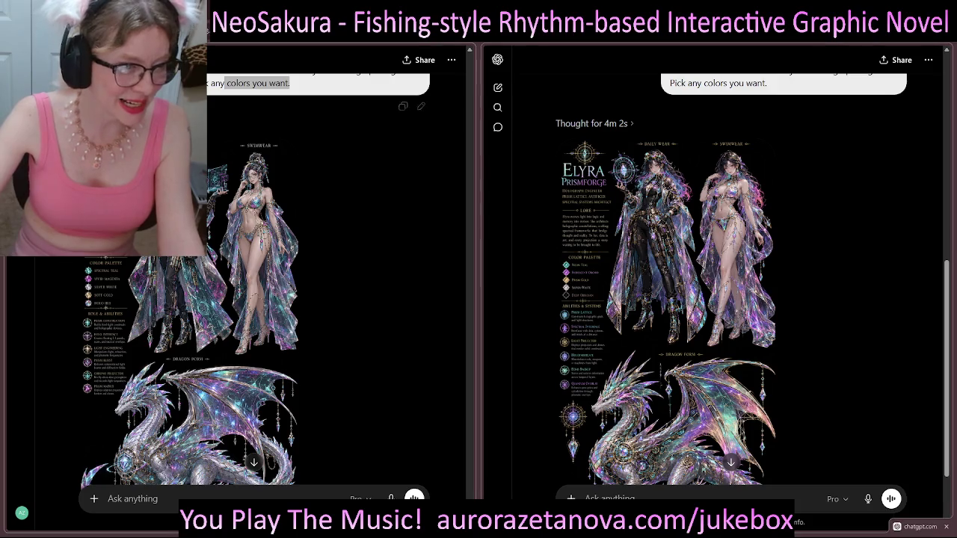
pyautogui.click(90, 124)
pyautogui.scroll(-10, 240, 284)
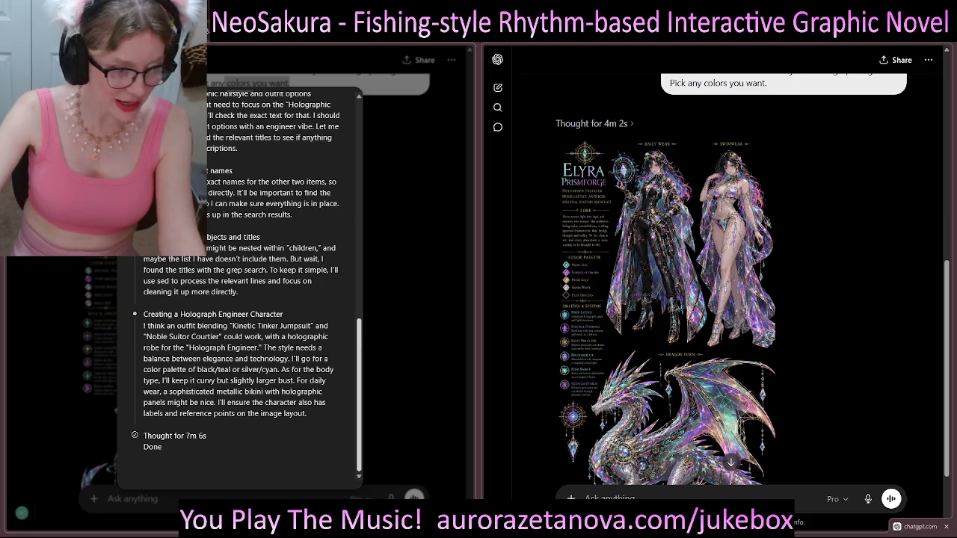
pyautogui.scroll(2, 239, 299)
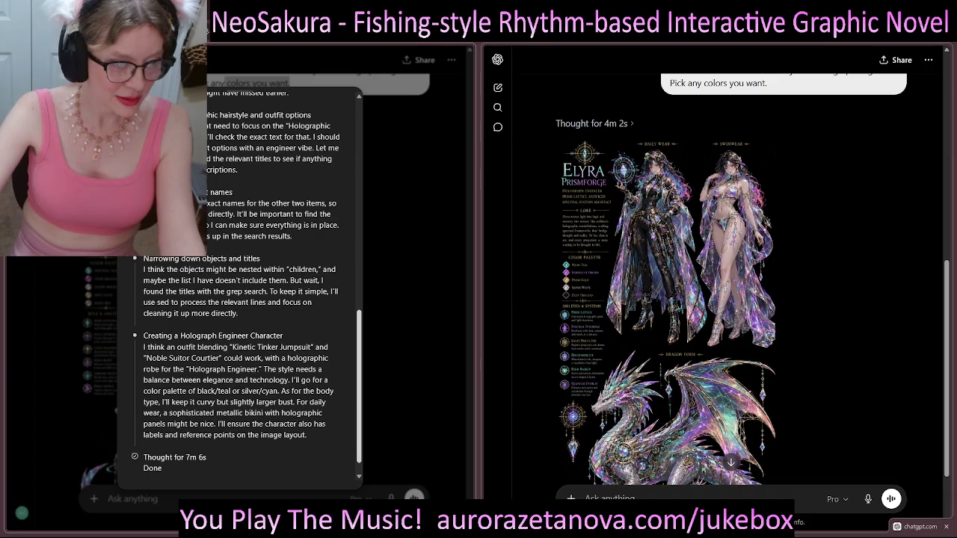
pyautogui.scroll(2, 240, 284)
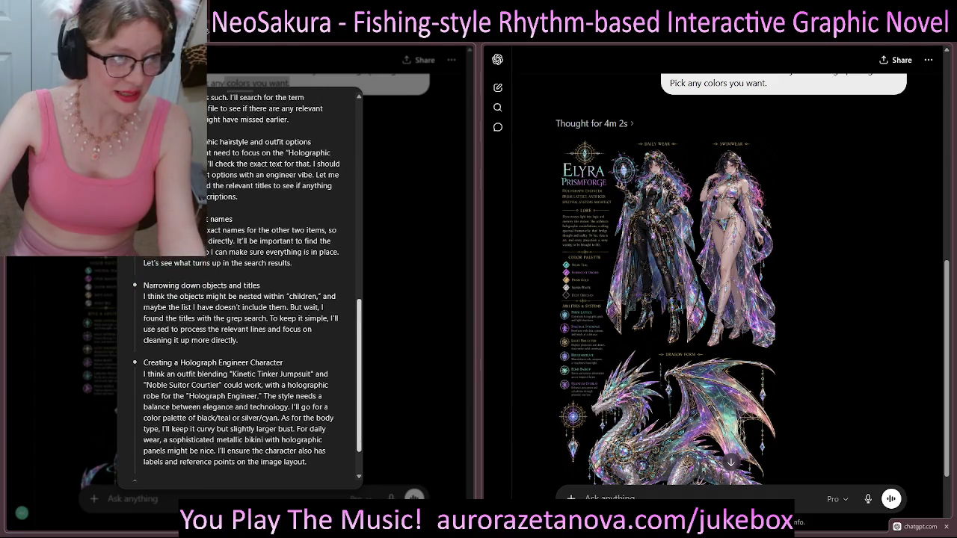
pyautogui.scroll(3, 239, 299)
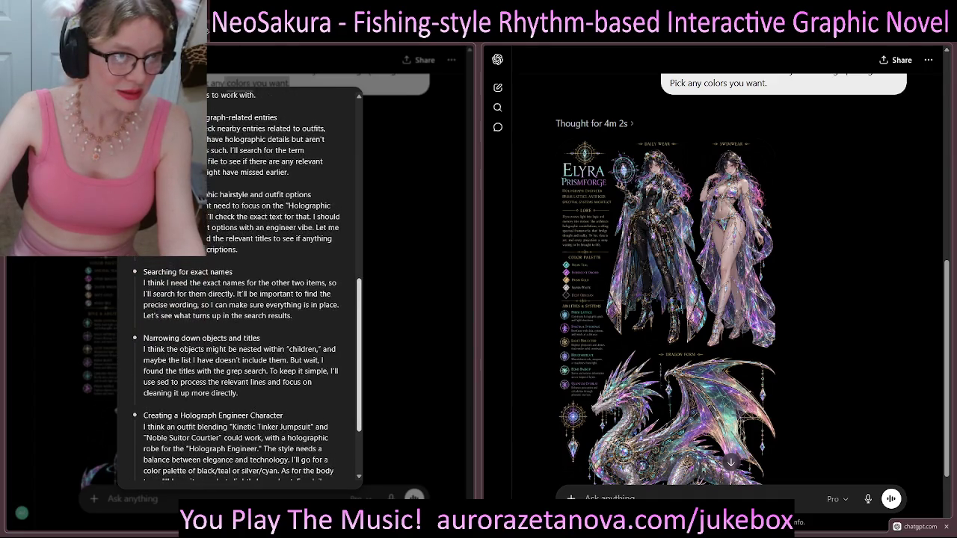
pyautogui.scroll(3, 239, 299)
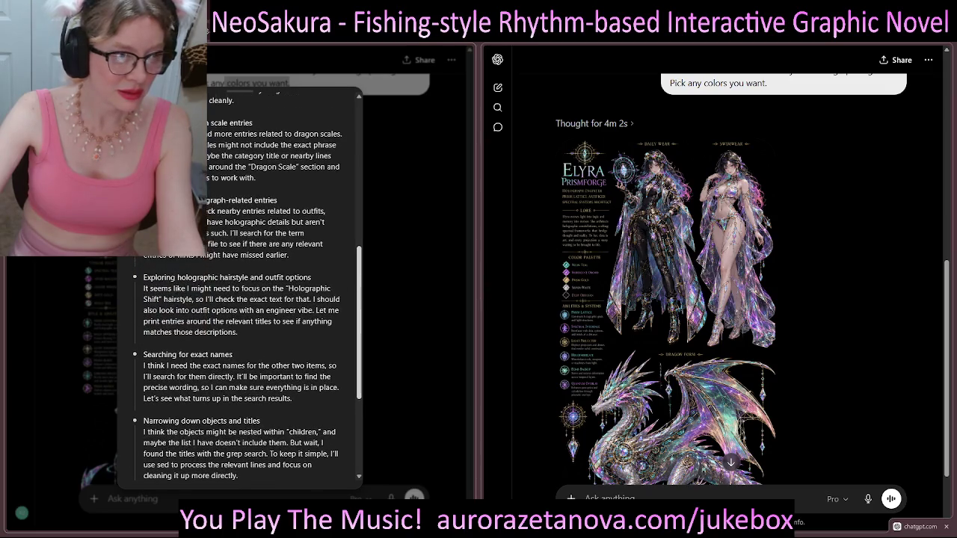
pyautogui.scroll(5, 239, 299)
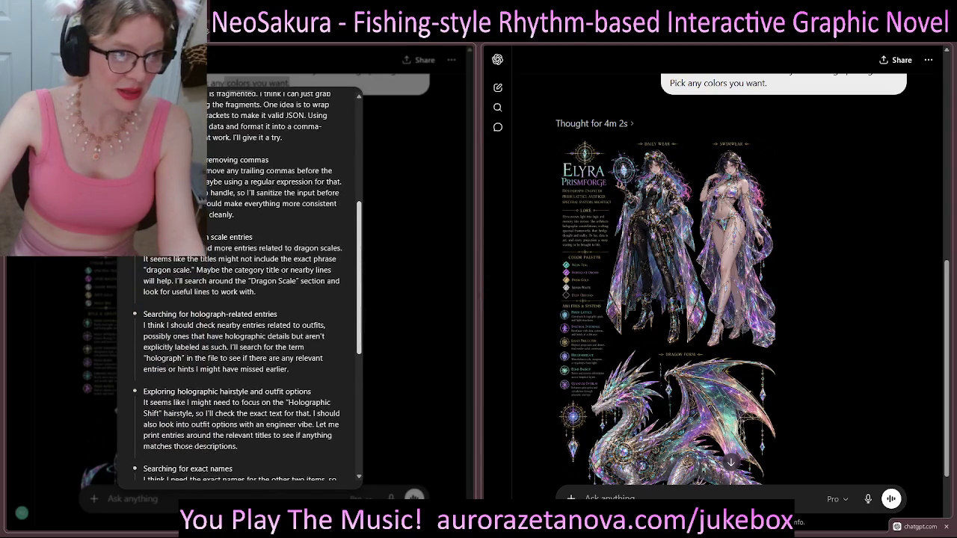
pyautogui.scroll(5, 239, 299)
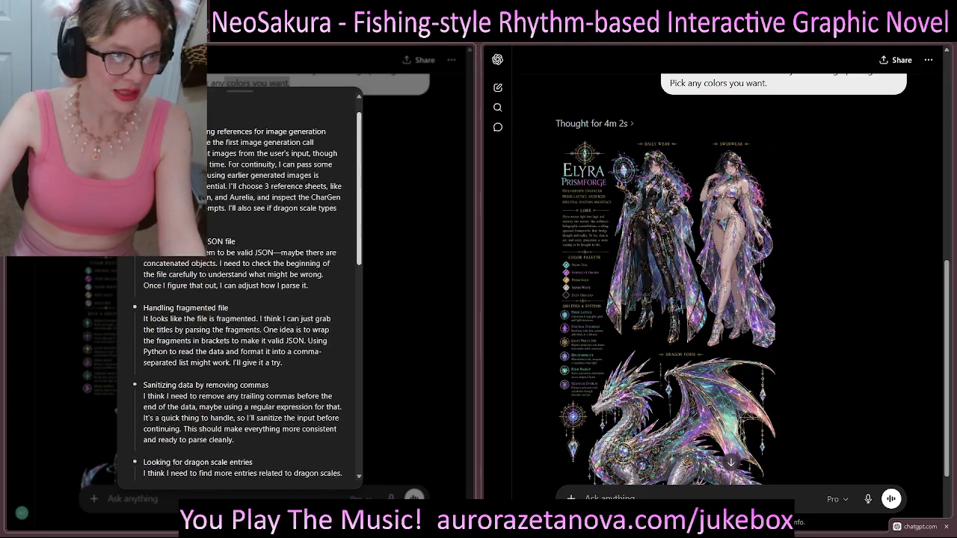
pyautogui.scroll(-10, 240, 299)
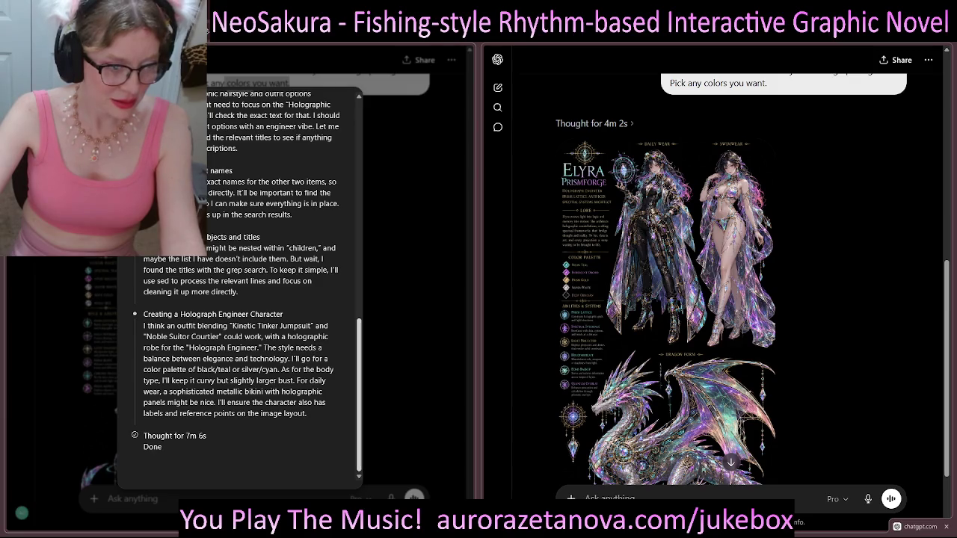
pyautogui.press('Escape')
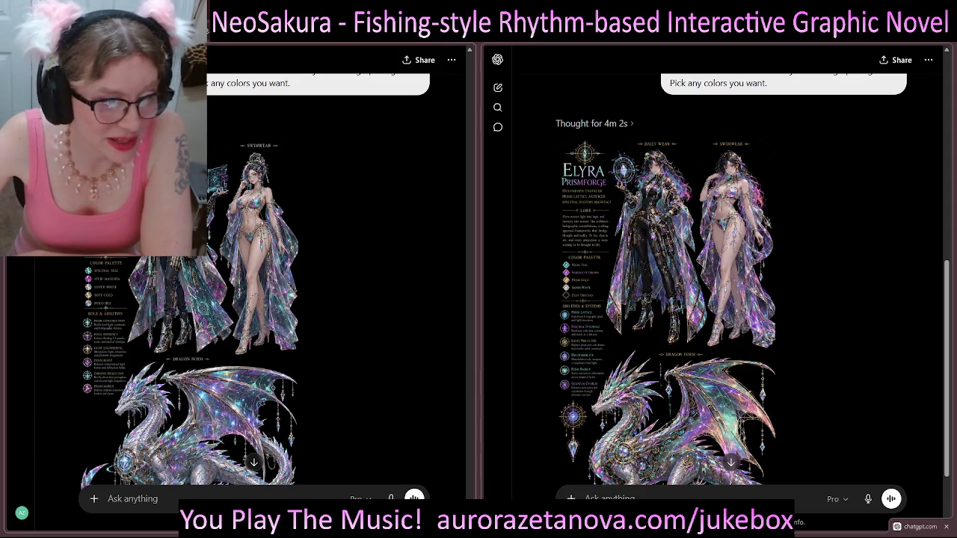
# - Scroll both chats to the bottom of their images and expand the Lysandra Prismaforge chat
pyautogui.scroll(-3, 190, 299)
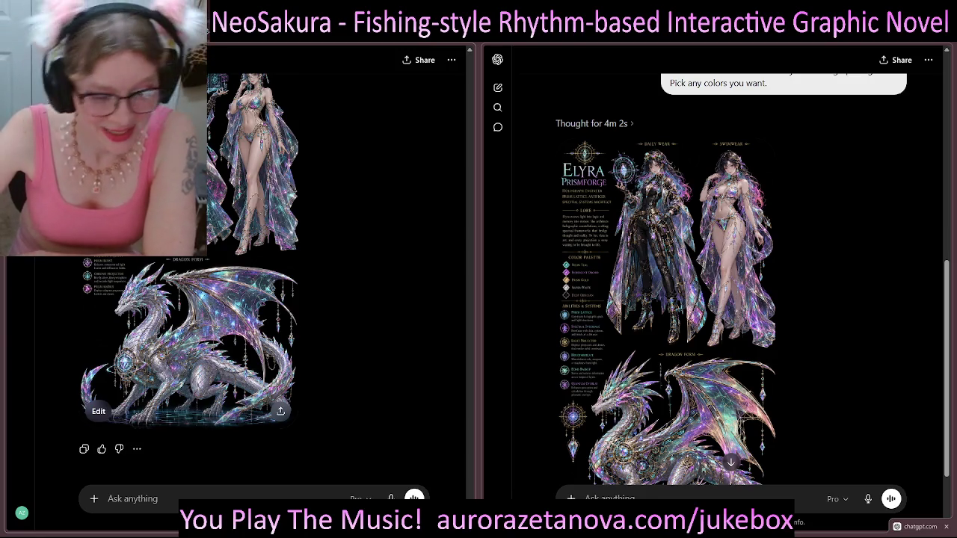
pyautogui.scroll(-1, 669, 337)
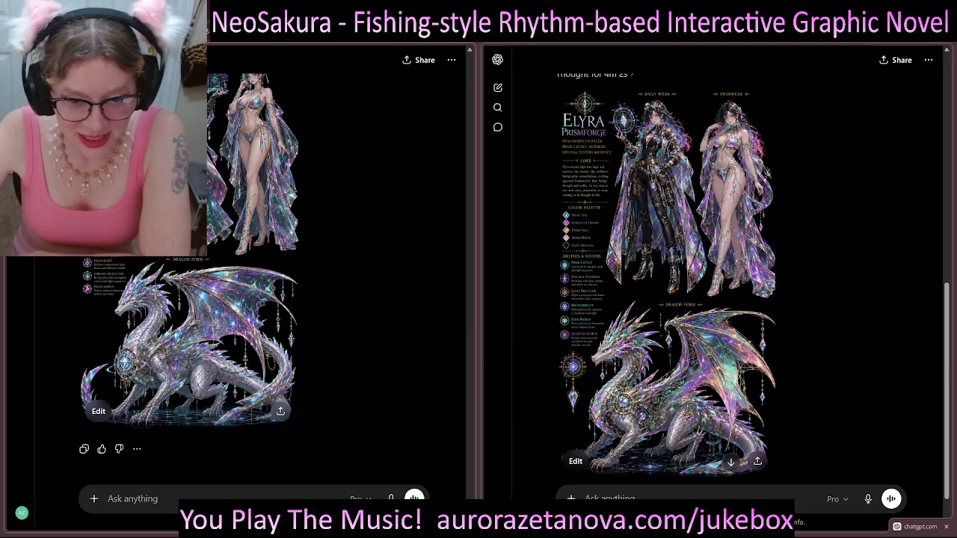
pyautogui.scroll(-1, 669, 336)
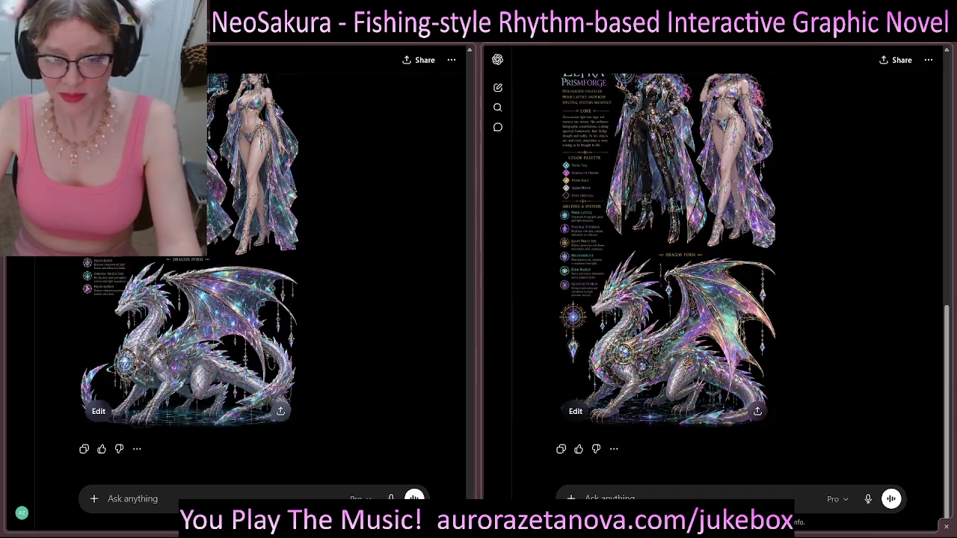
pyautogui.scroll(3, 718, 284)
pyautogui.scroll(-3, 717, 284)
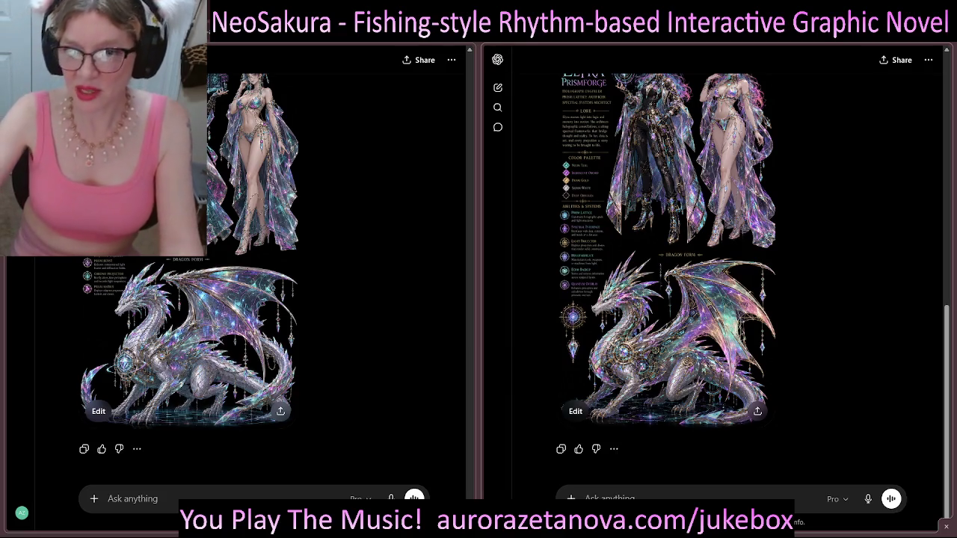
pyautogui.click(718, 187)
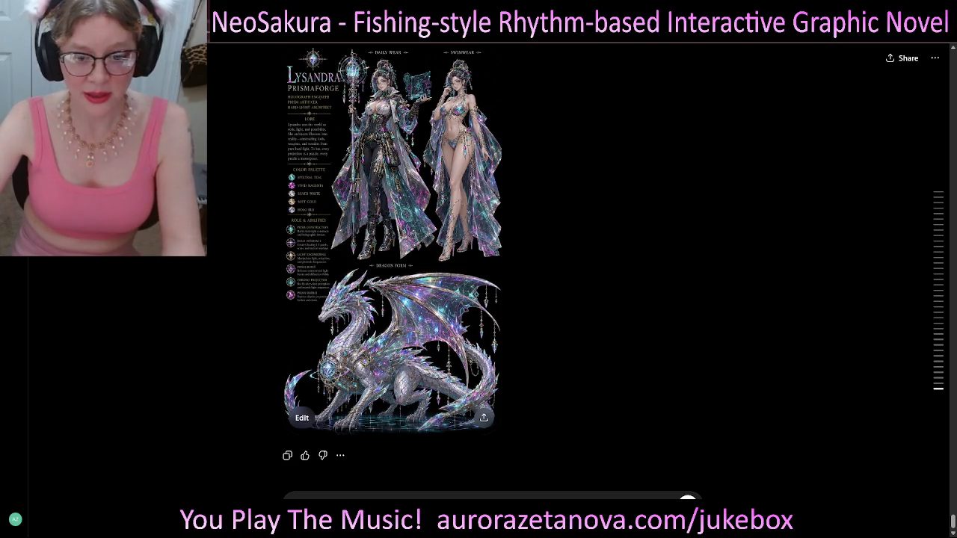
pyautogui.scroll(2, 553, 134)
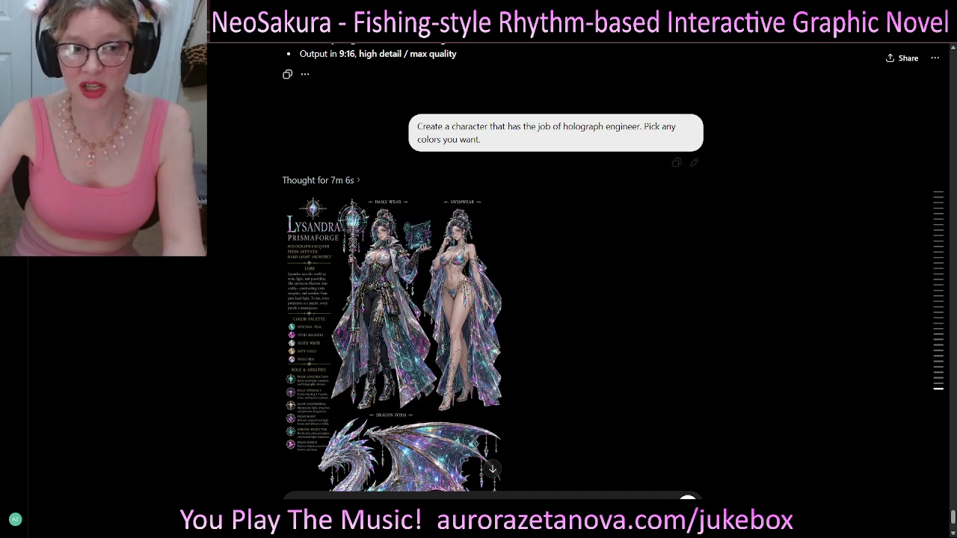
pyautogui.scroll(-2, 389, 299)
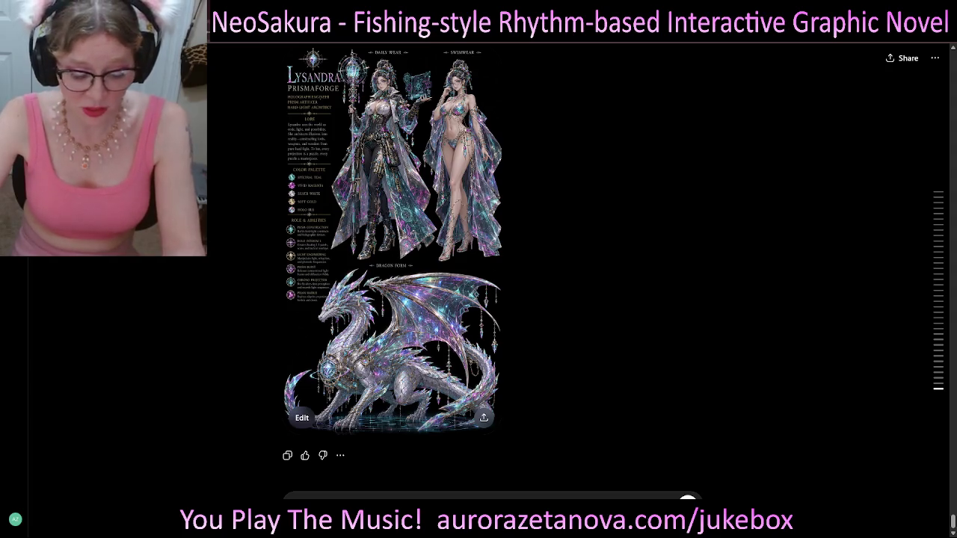
pyautogui.write('Create a character that has the job of holograph engineer. Pick any colors you want.')
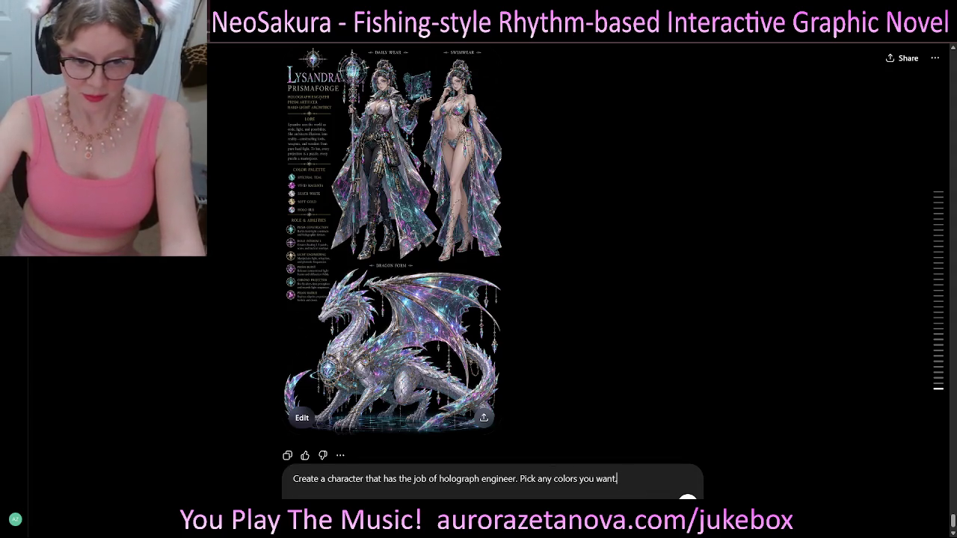
# - Replace the prompt's job and colours with 'a clockwork repair technician. colors themed to pinewood sakura'
pyautogui.hotkey('shift', 'Home')
pyautogui.hotkey('ctrl', 'shift', 'Right')
pyautogui.hotkey('ctrl', 'shift', 'Right')
pyautogui.hotkey('ctrl', 'shift', 'Right')
pyautogui.hotkey('ctrl', 'shift', 'Right')
pyautogui.hotkey('ctrl', 'shift', 'Right')
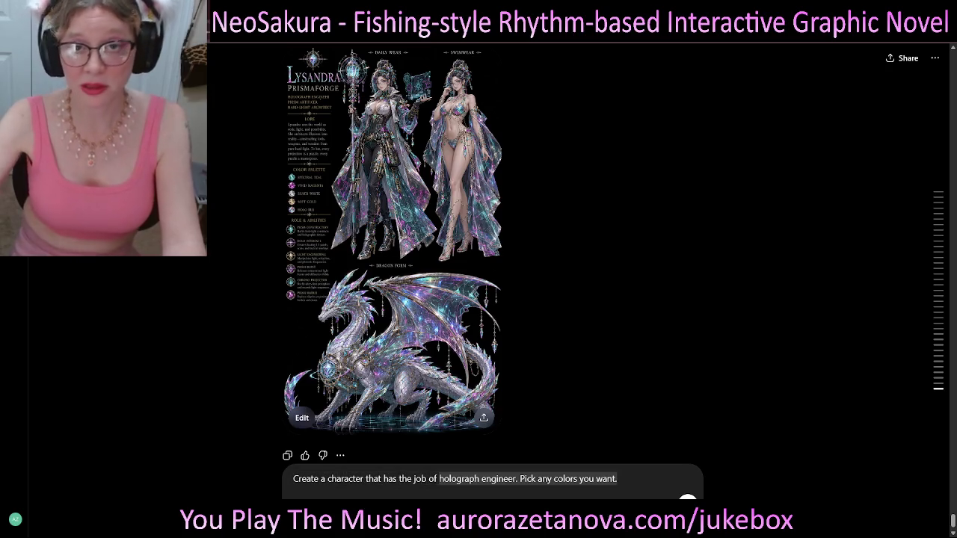
pyautogui.press('BackSpace')
pyautogui.write('a ')
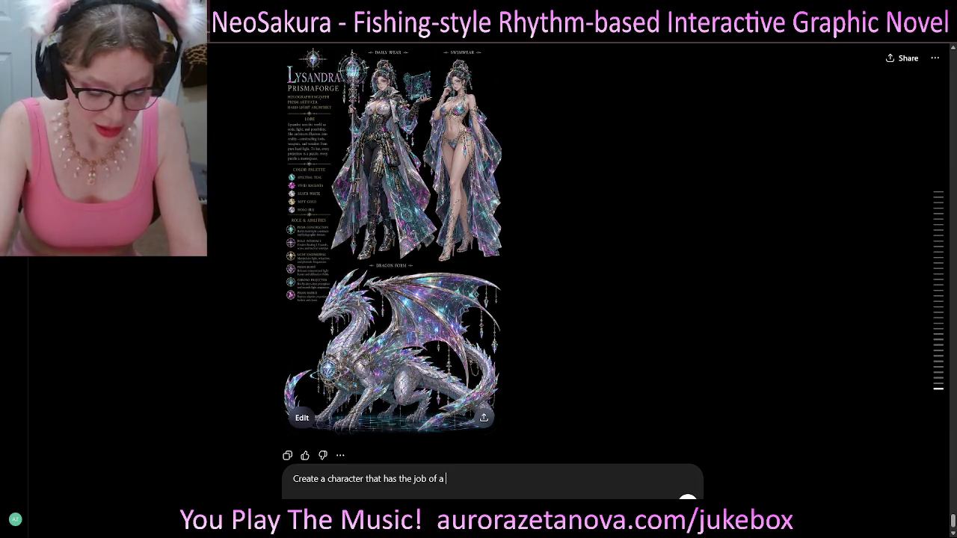
pyautogui.write('clockwork')
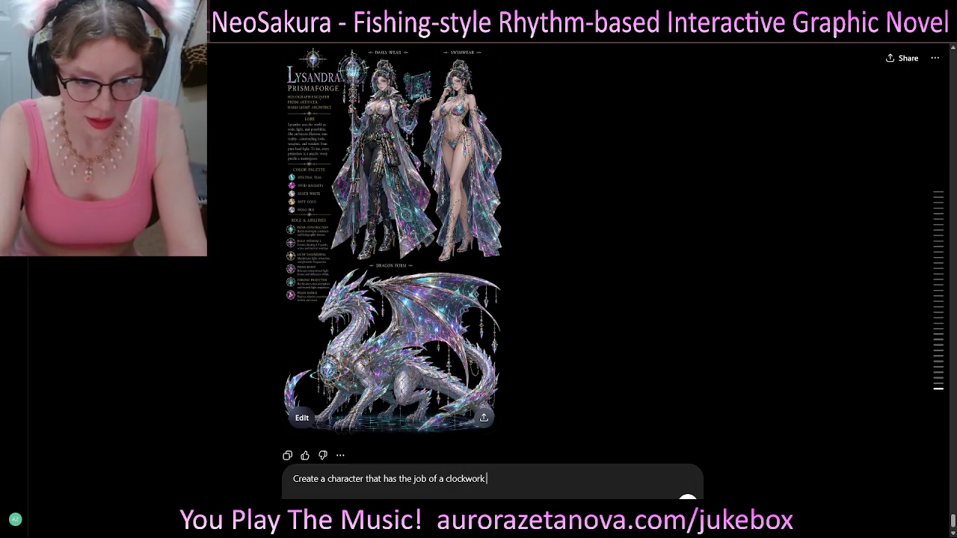
pyautogui.write(' repair techn')
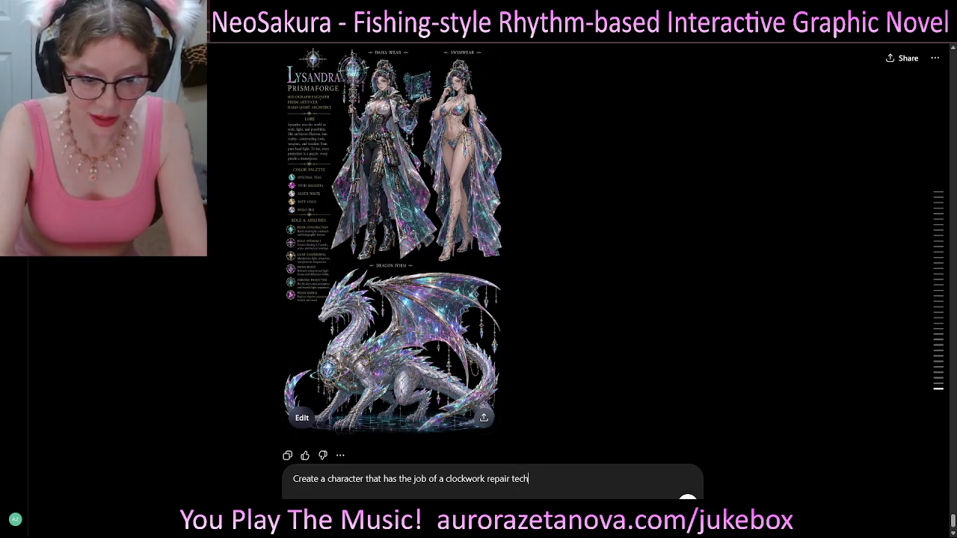
pyautogui.write('ician. colors themed to')
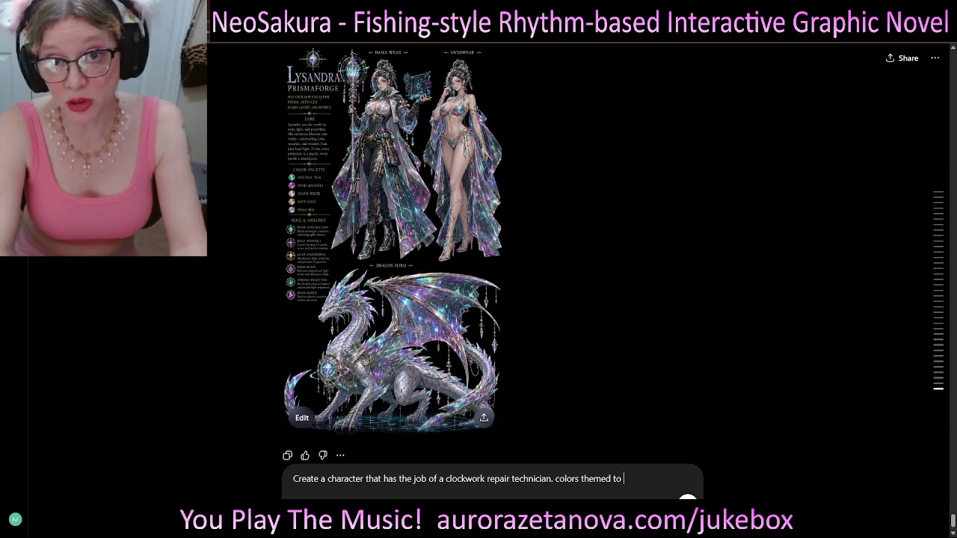
pyautogui.write('p')
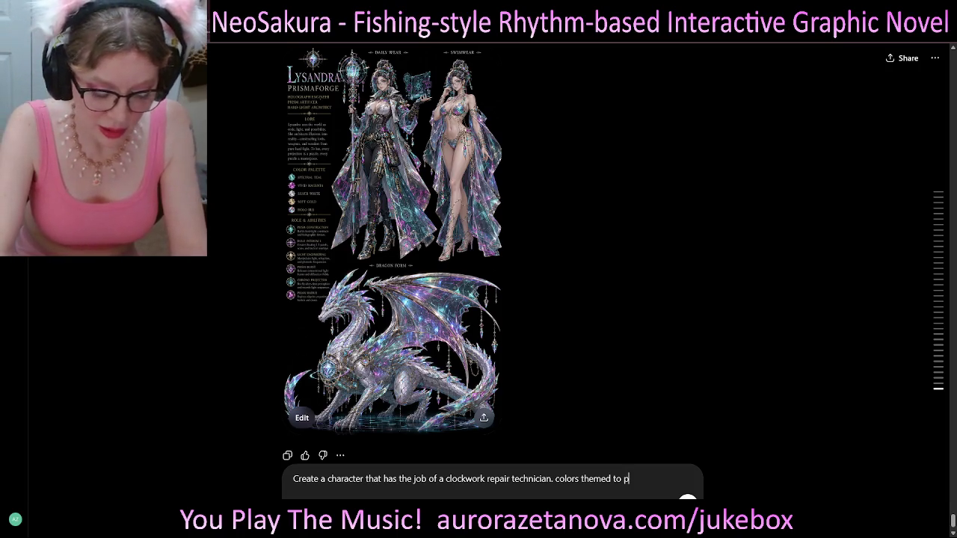
pyautogui.write('inewood s')
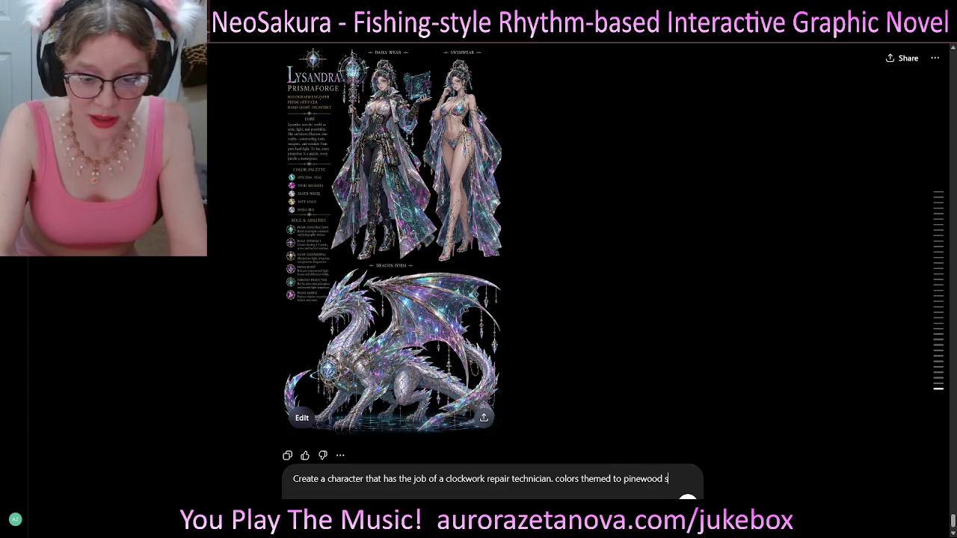
pyautogui.write('akura')
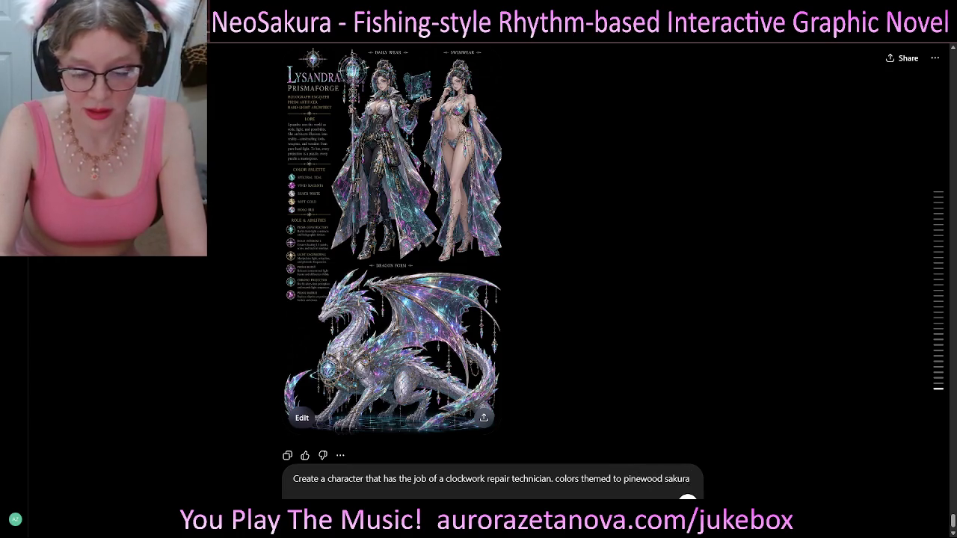
# - Reword the colours to 'major color: pinewood and minor color sakura', send it, and open a new tab
pyautogui.click(624, 478)
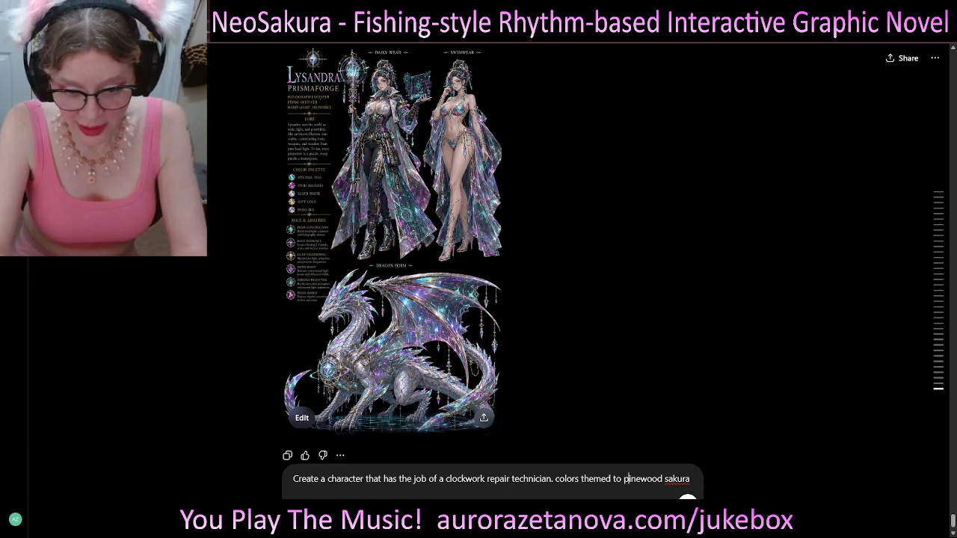
pyautogui.write('major')
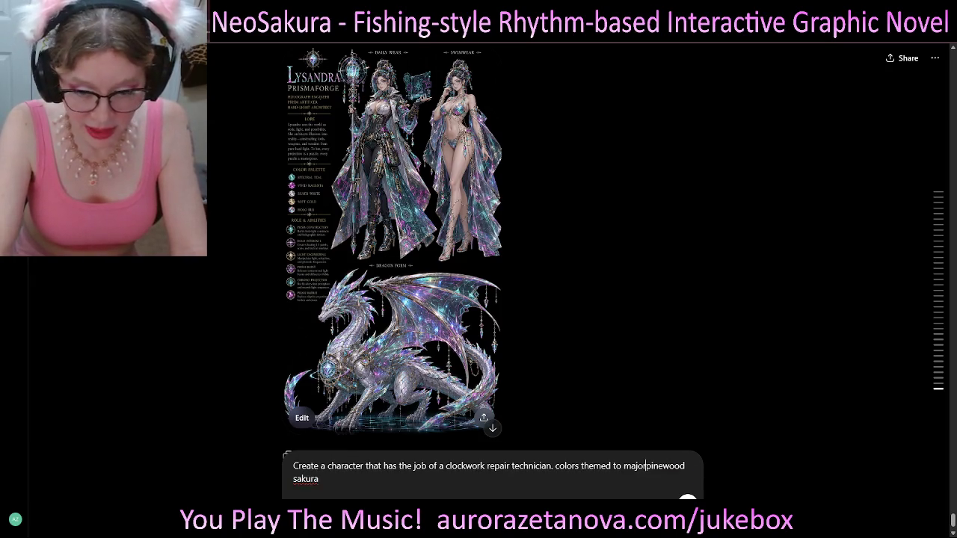
pyautogui.press('BackSpace')
pyautogui.press('BackSpace')
pyautogui.press('BackSpace')
pyautogui.write('or color')
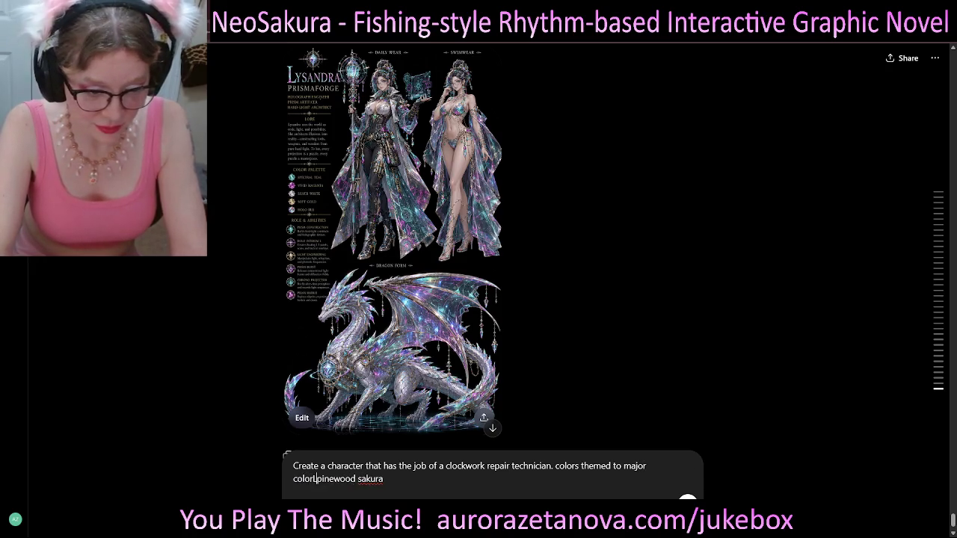
pyautogui.write(':')
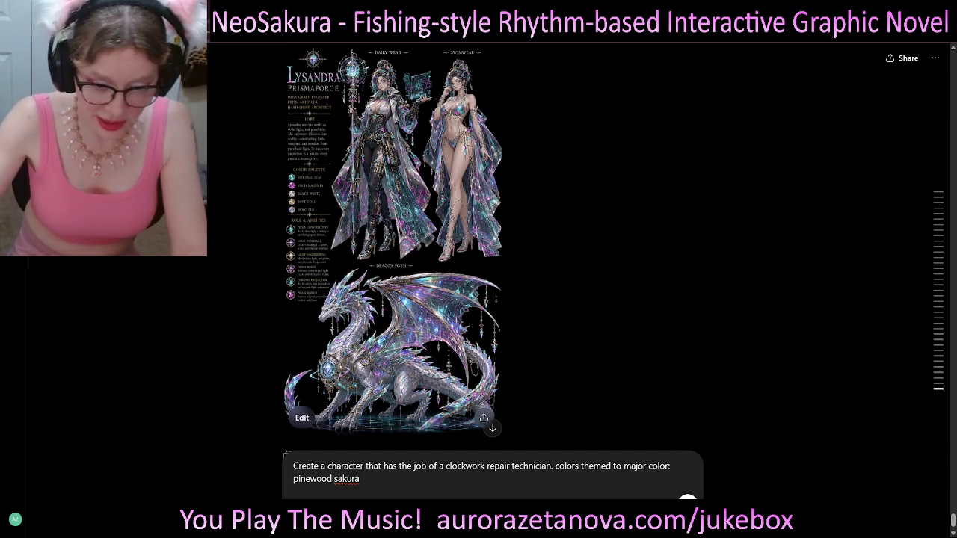
pyautogui.moveTo(554, 465); pyautogui.dragTo(610, 466)
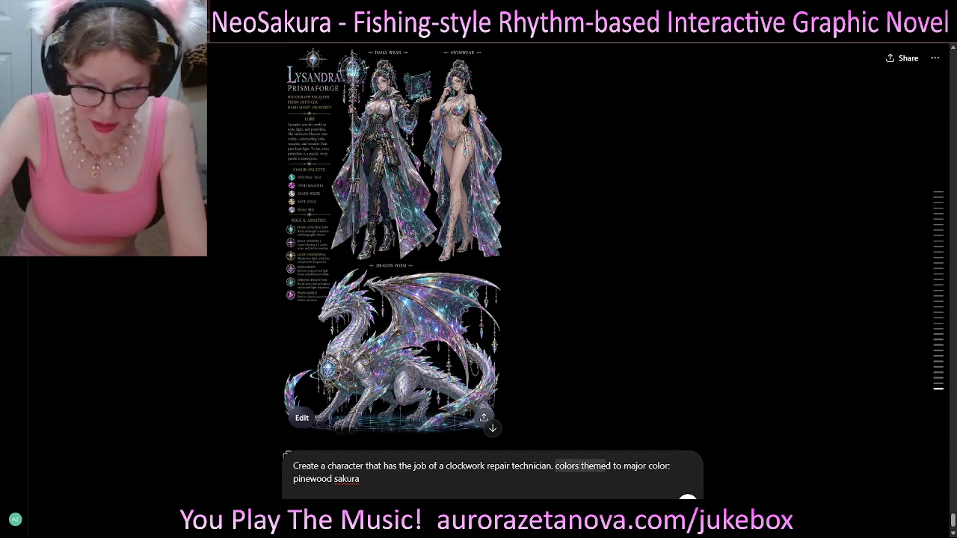
pyautogui.click(359, 478)
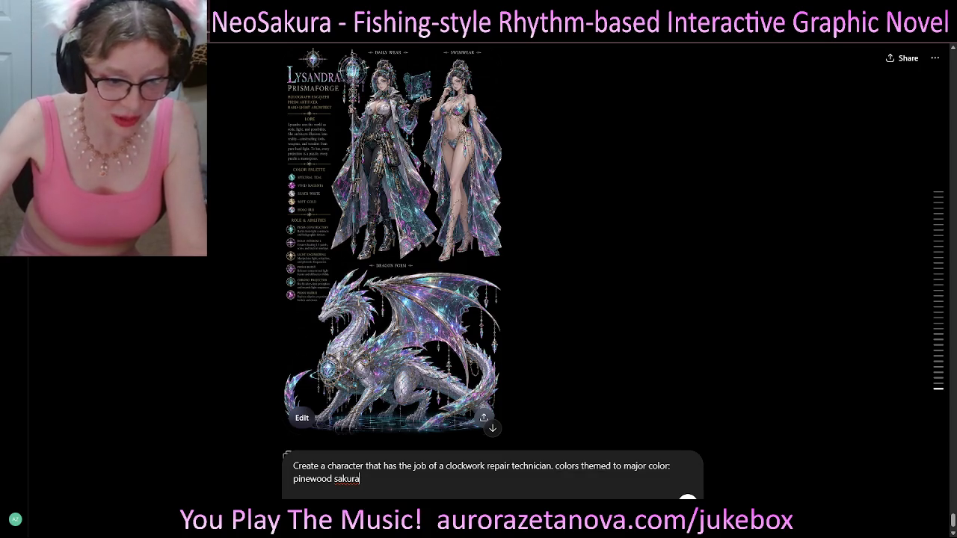
pyautogui.write('and minor')
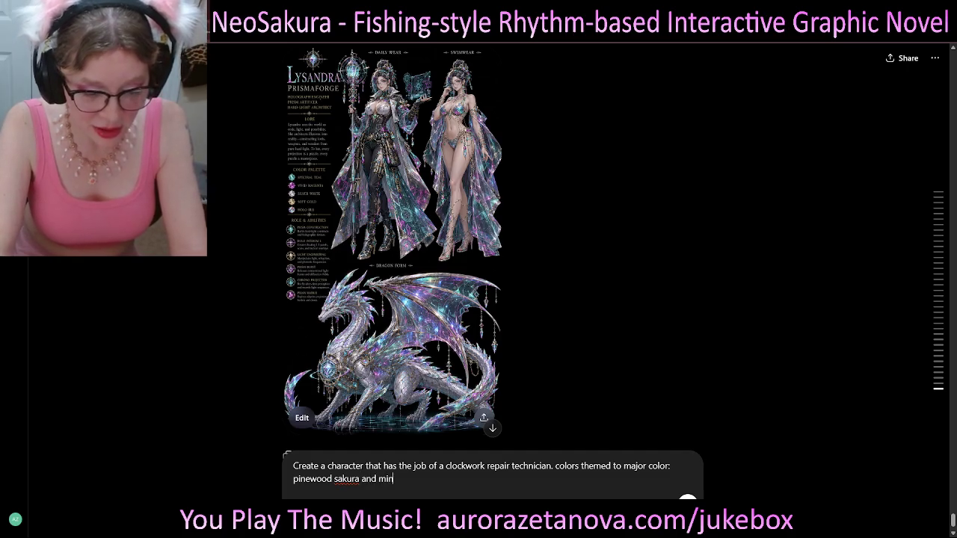
pyautogui.write(' color')
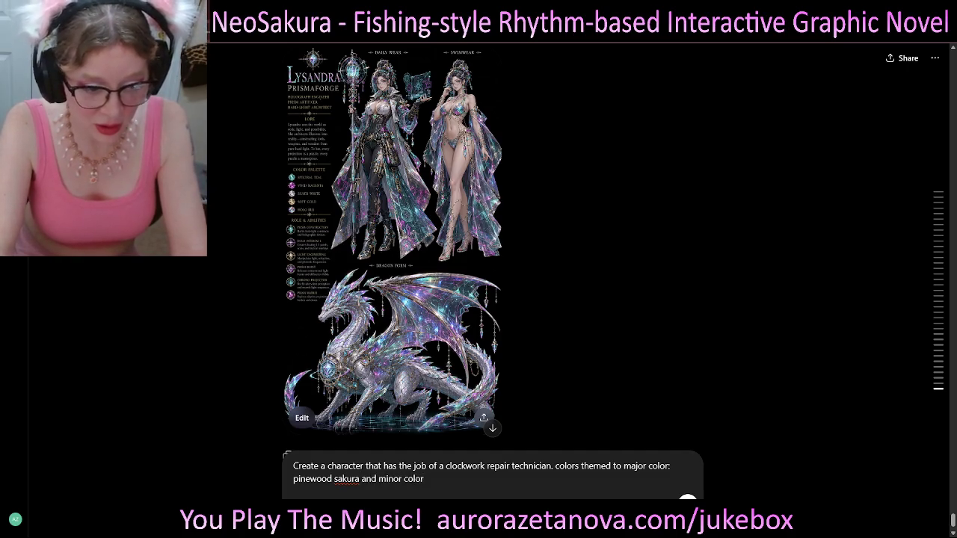
pyautogui.doubleClick(346, 478)
pyautogui.press('Delete')
pyautogui.press('End')
pyautogui.write('sakura')
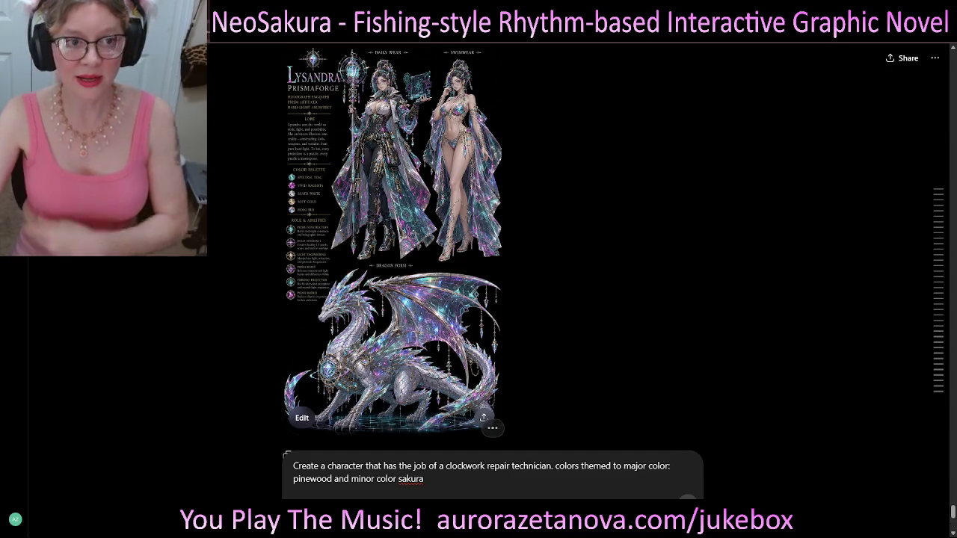
pyautogui.press('Return')
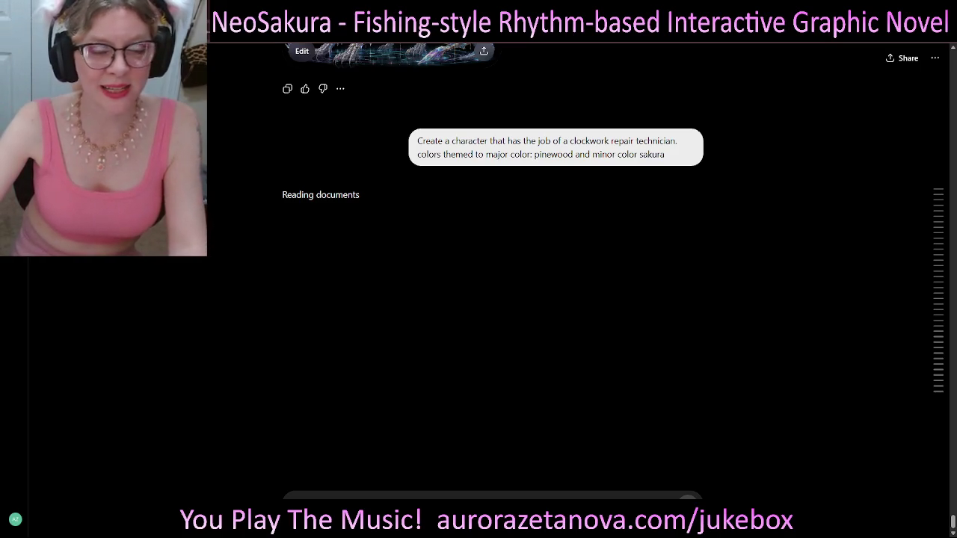
pyautogui.hotkey('ctrl', 't')
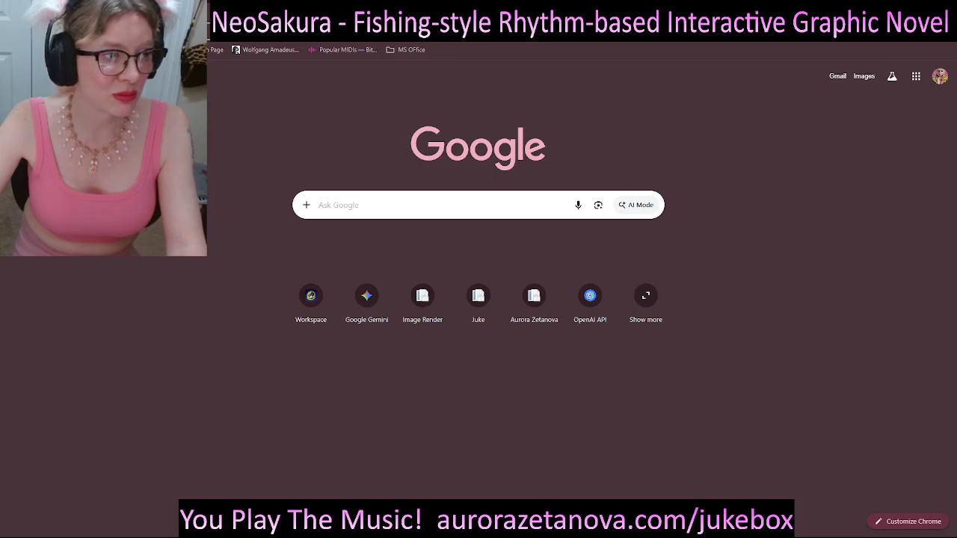
# - Open the Meshy AI image generation page from the address bar suggestions
pyautogui.hotkey('ctrl', 'l')
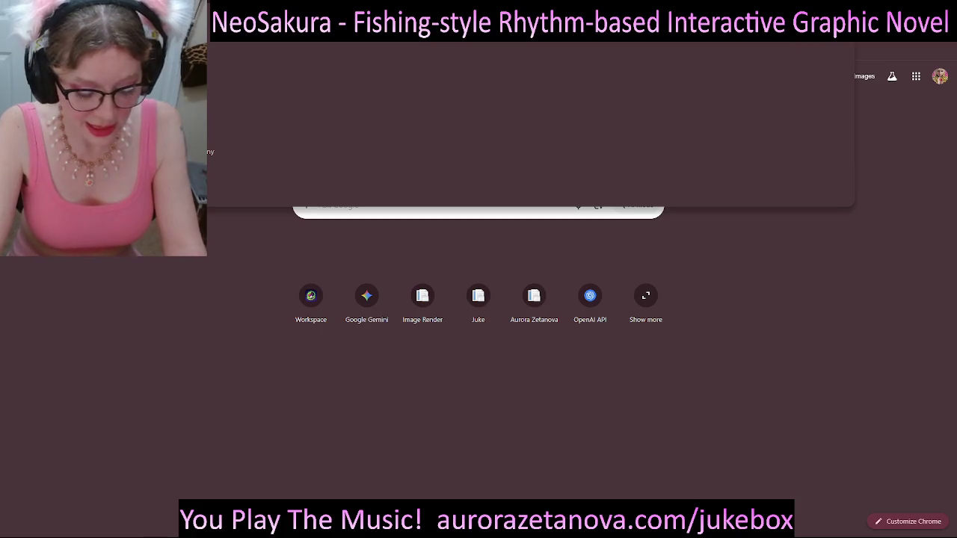
pyautogui.press('Escape')
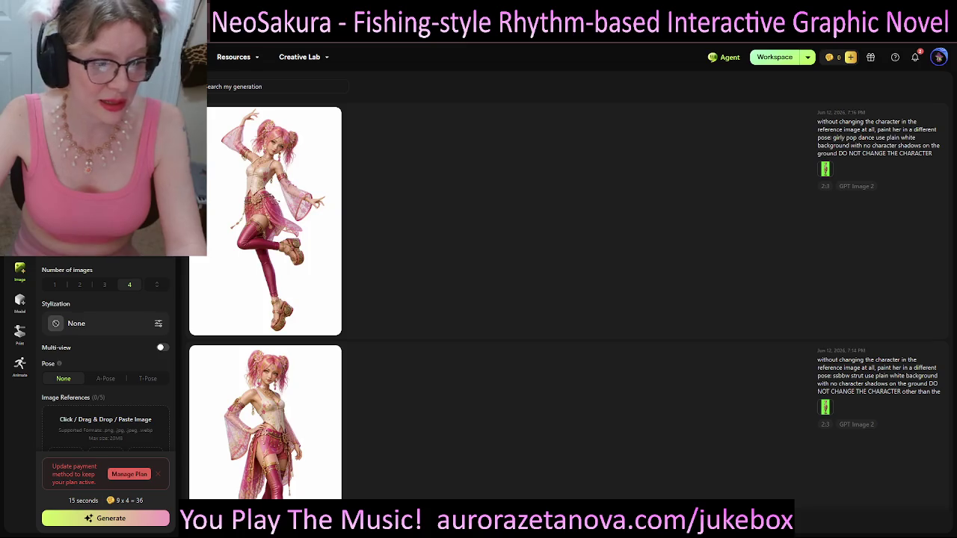
# - Show 100 assets per page in the Meshy generation list, then return to ChatGPT
pyautogui.scroll(-10, 568, 299)
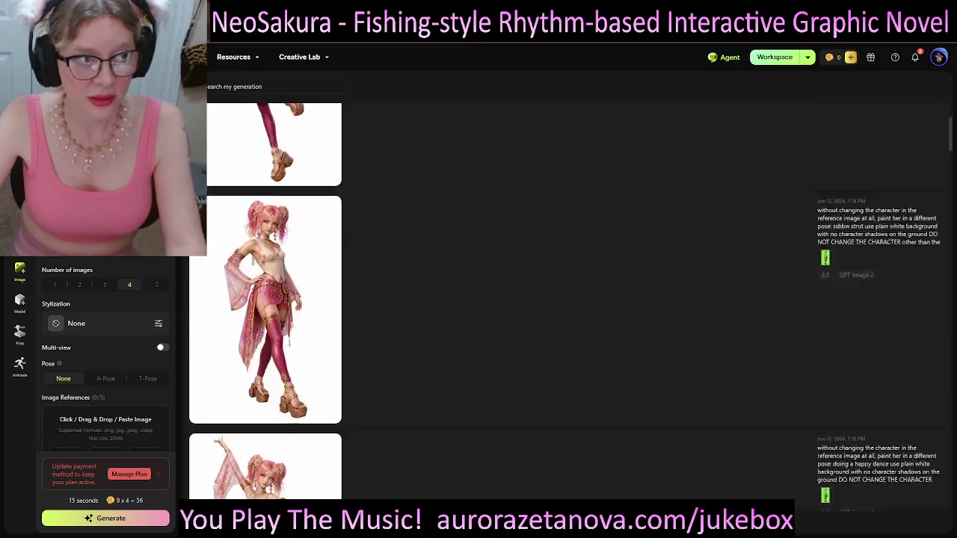
pyautogui.scroll(-5, 568, 299)
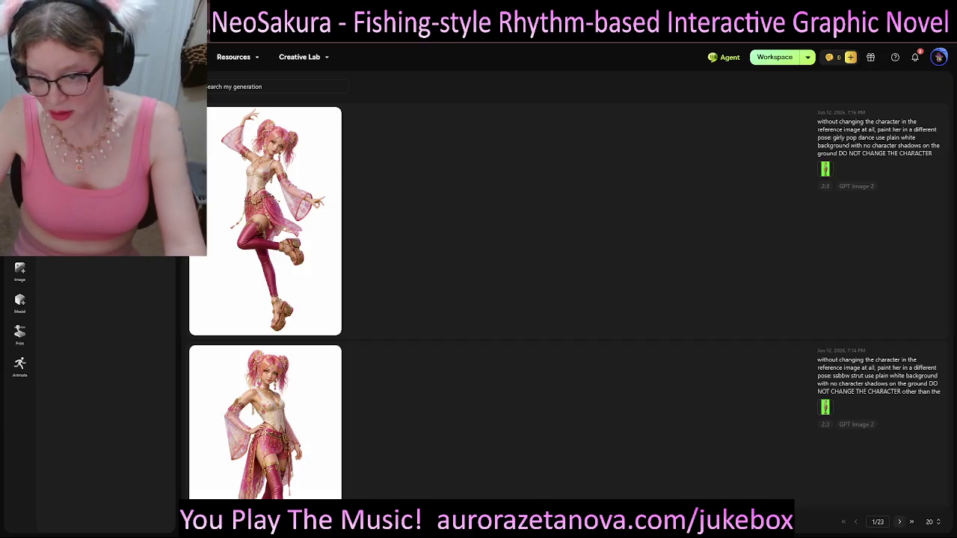
pyautogui.scroll(-15, 568, 299)
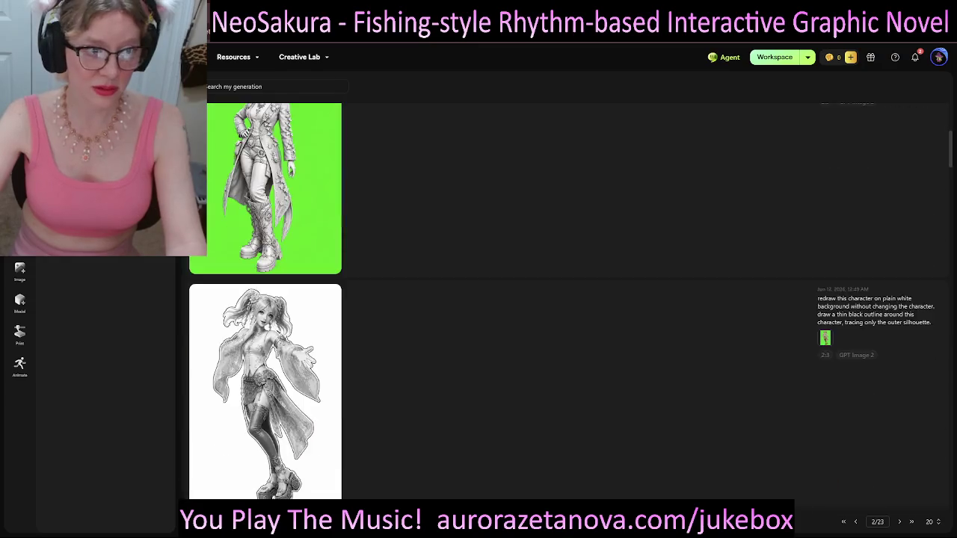
pyautogui.scroll(-15, 568, 299)
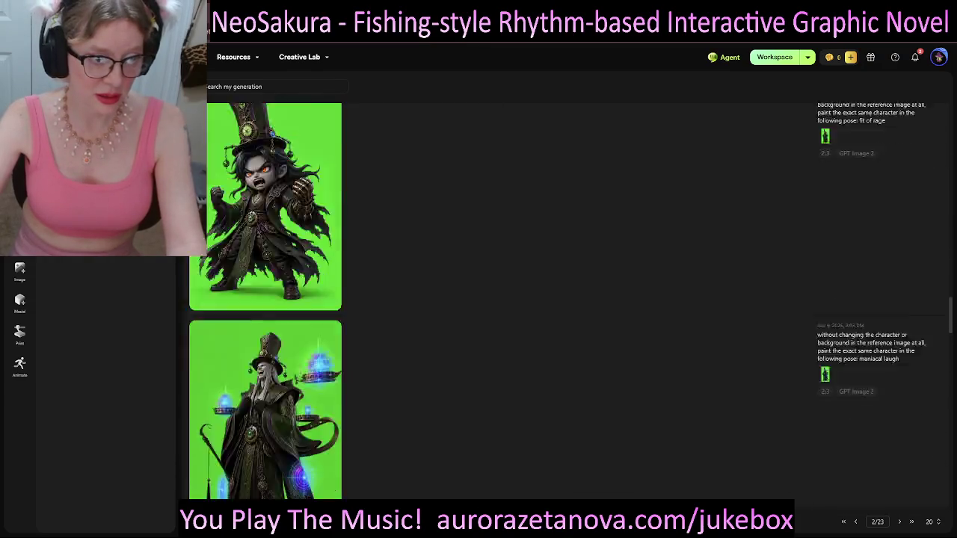
pyautogui.scroll(-10, 568, 299)
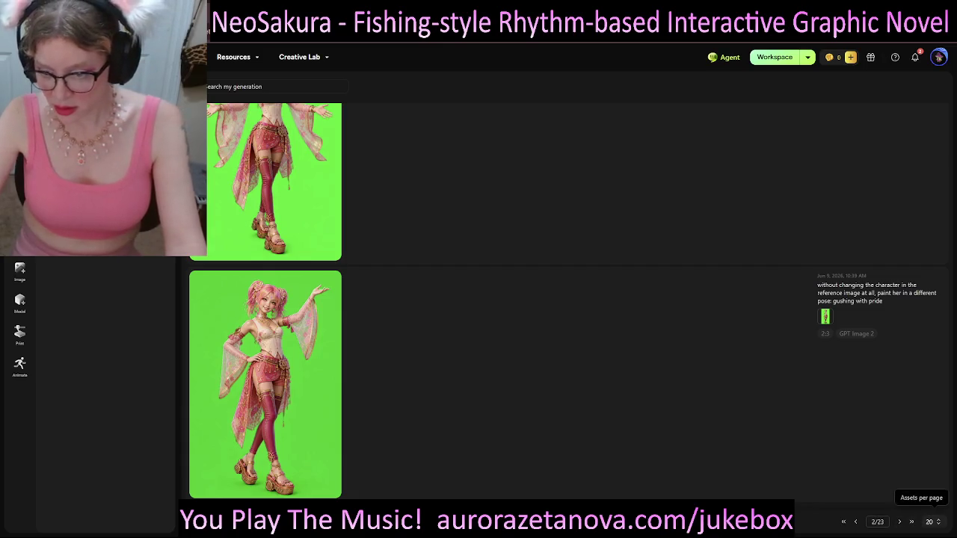
pyautogui.click(930, 521)
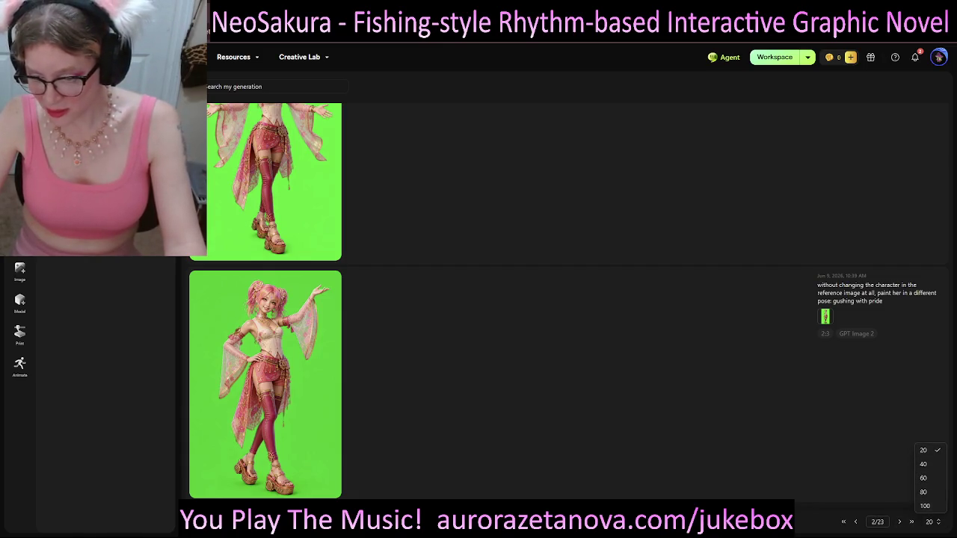
pyautogui.click(924, 505)
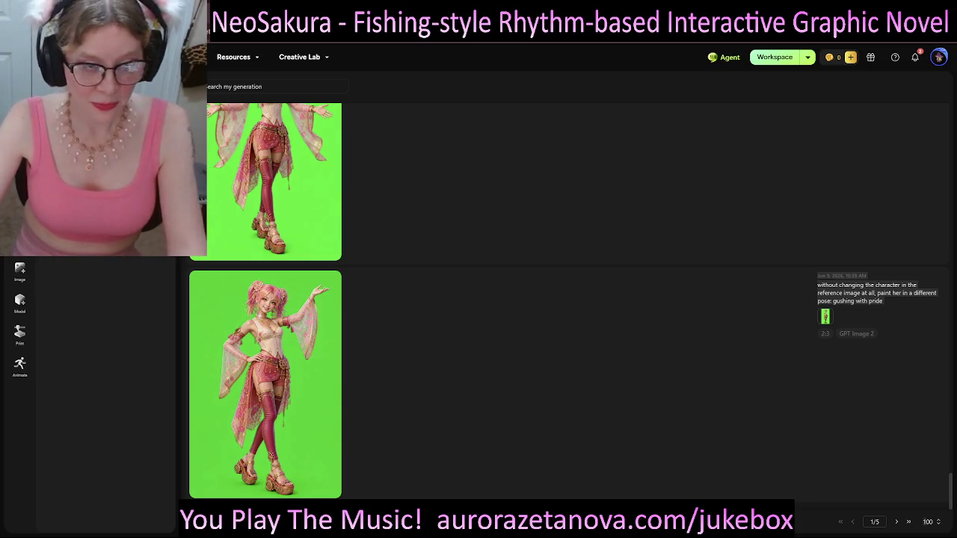
pyautogui.hotkey('alt', 'Tab')
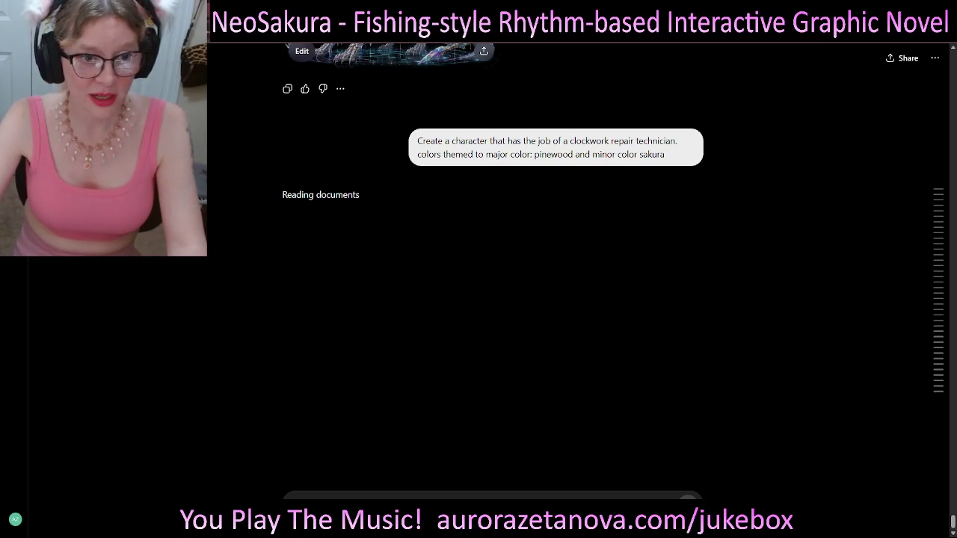
# - Back in ChatGPT, enlarge and close the Lysandra sheet twice, then zoom in to view the new reply
pyautogui.hotkey('alt', 'Tab')
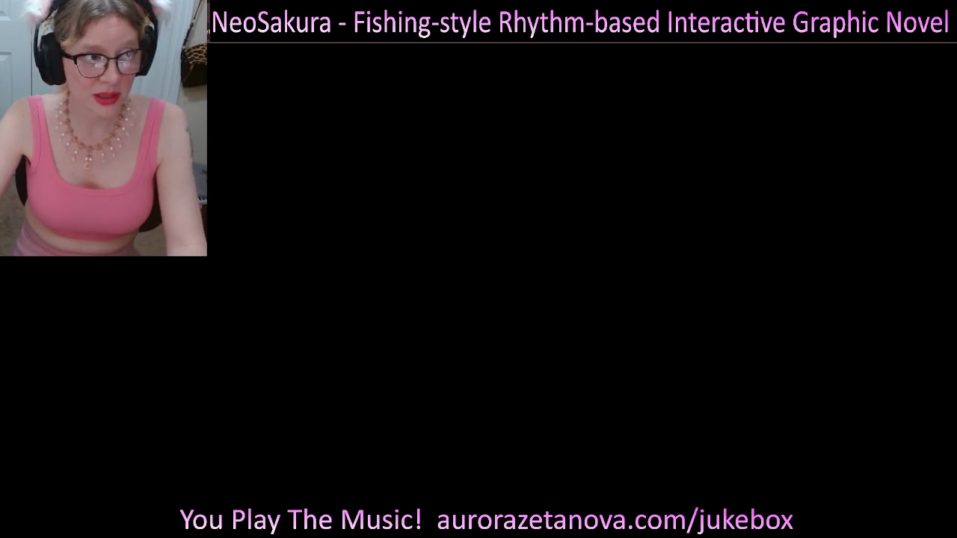
pyautogui.hotkey('alt', 'Tab')
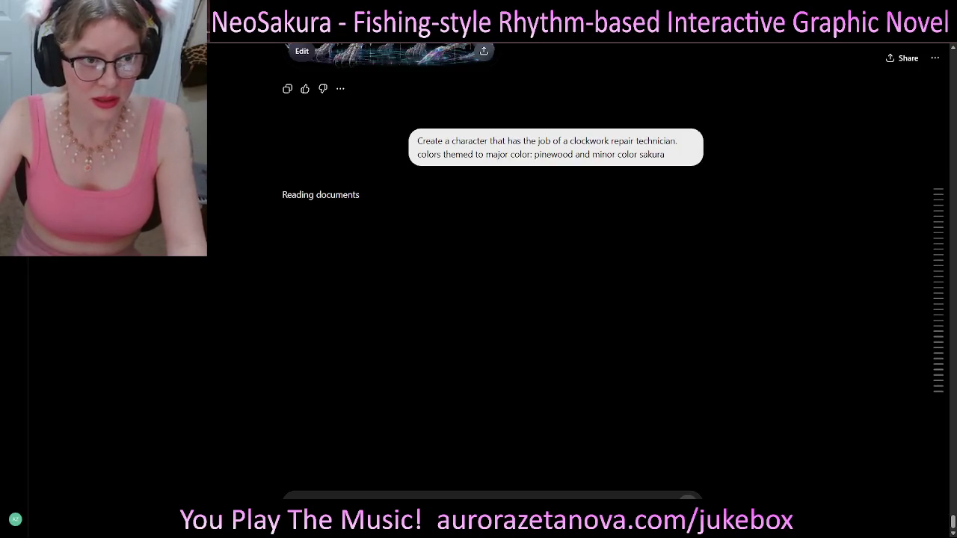
pyautogui.scroll(3, 493, 269)
pyautogui.scroll(2, 493, 269)
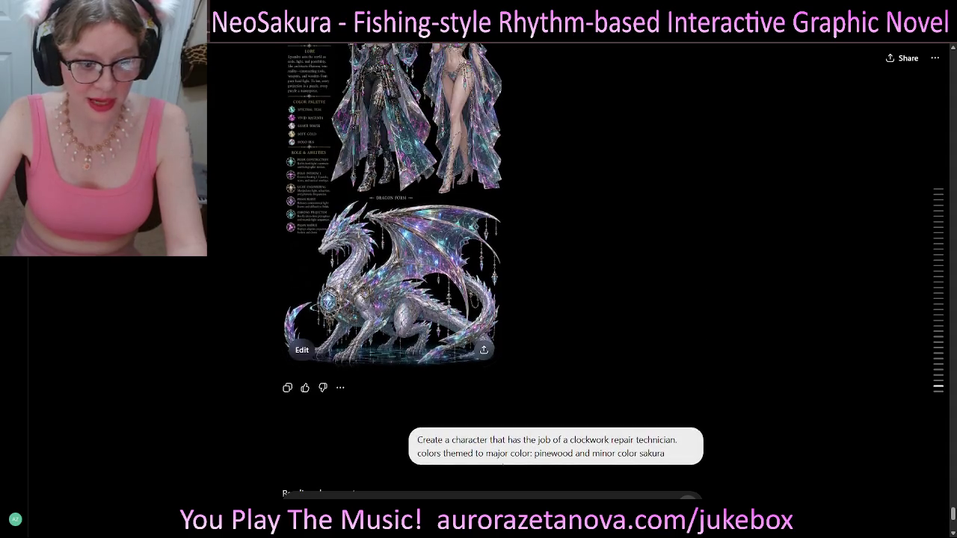
pyautogui.scroll(1, 494, 269)
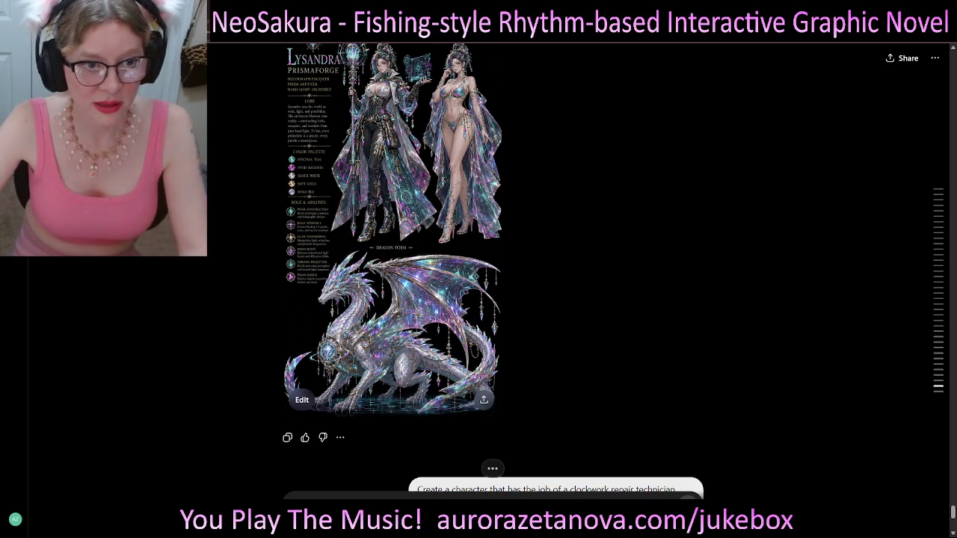
pyautogui.click(393, 224)
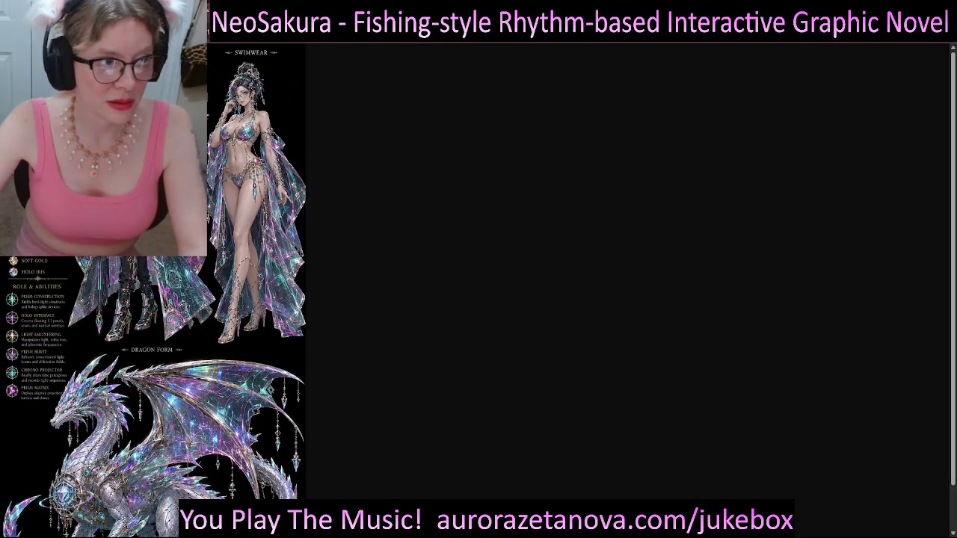
pyautogui.press('Escape')
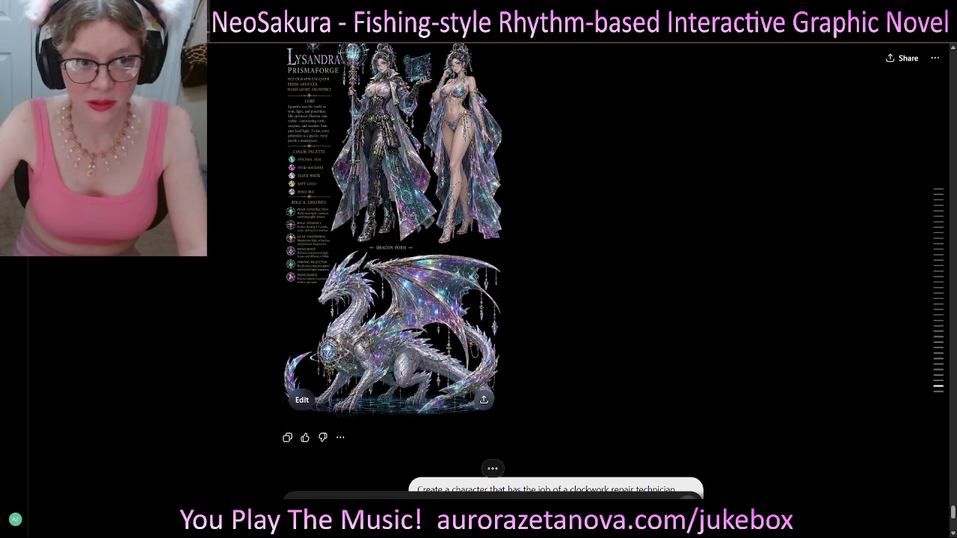
pyautogui.click(392, 225)
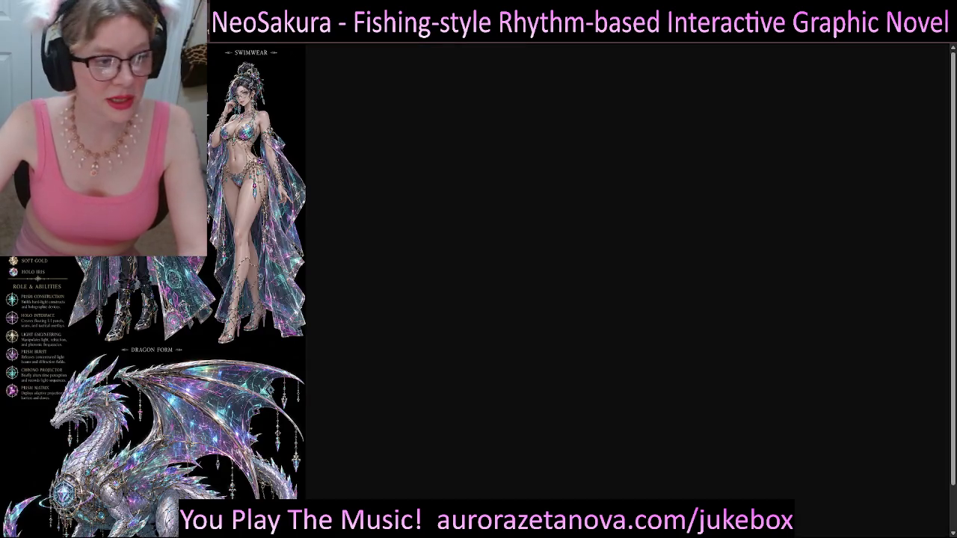
pyautogui.press('Escape')
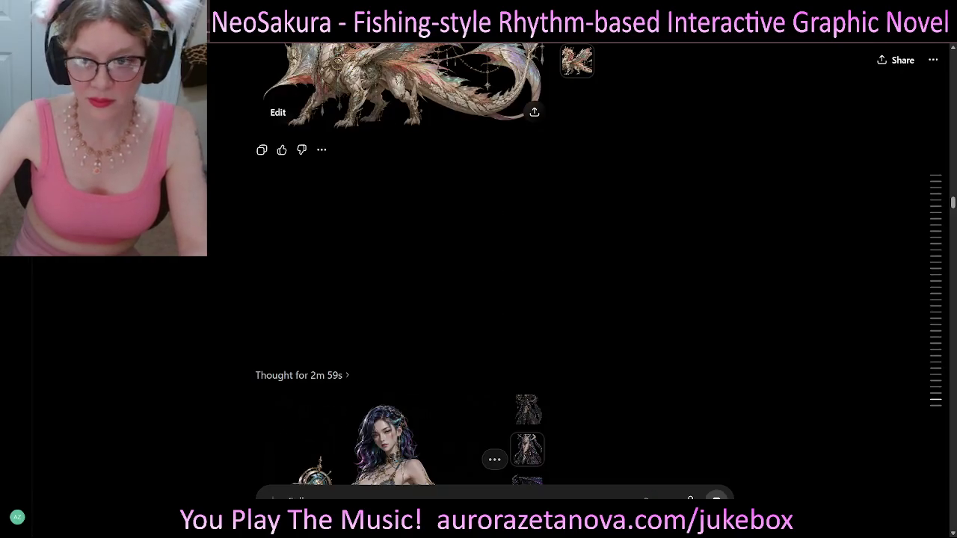
pyautogui.hotkey('ctrl', '+')
pyautogui.hotkey('ctrl', '+')
pyautogui.hotkey('ctrl', '+')
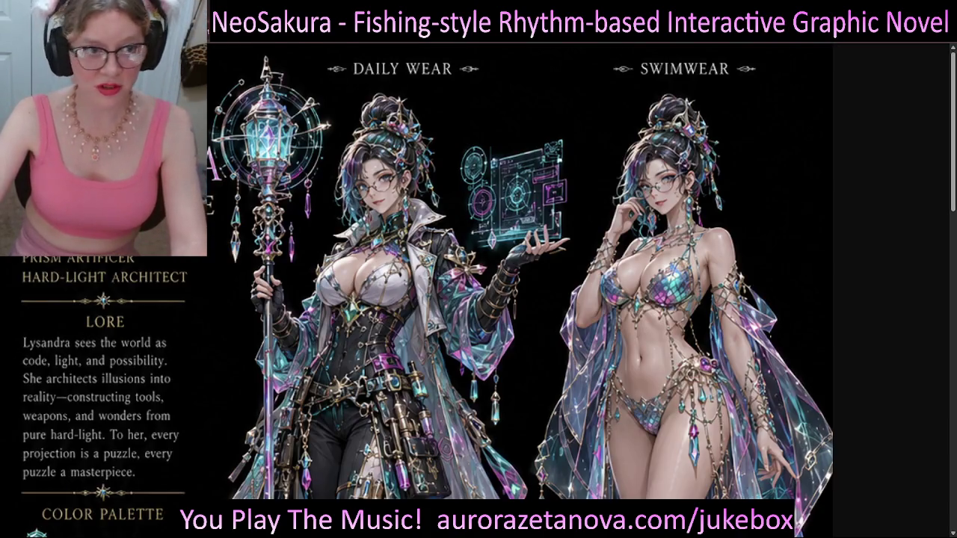
# - Zoom the enlarged Lysandra Prismaforge sheet in for detail, then back out
pyautogui.hotkey('ctrl', '+')
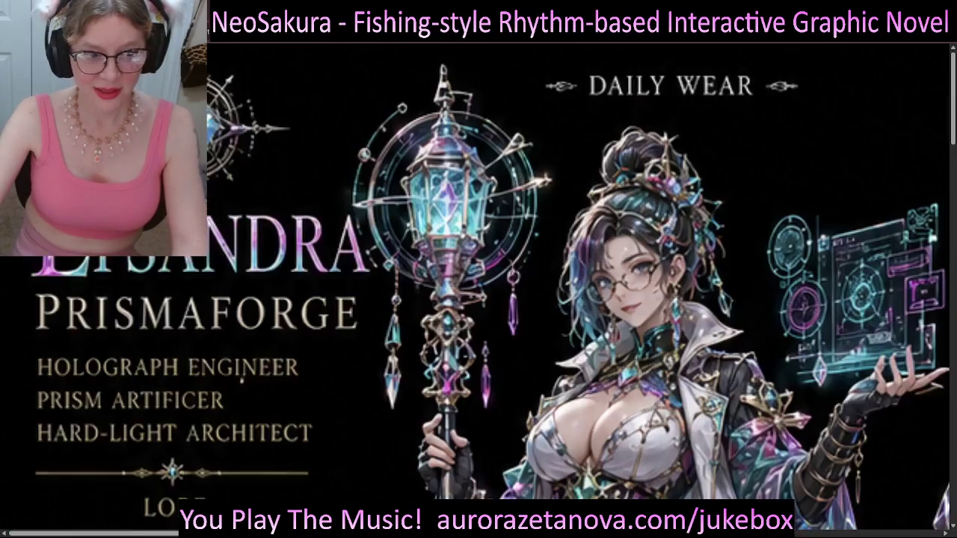
pyautogui.hotkey('ctrl', '-')
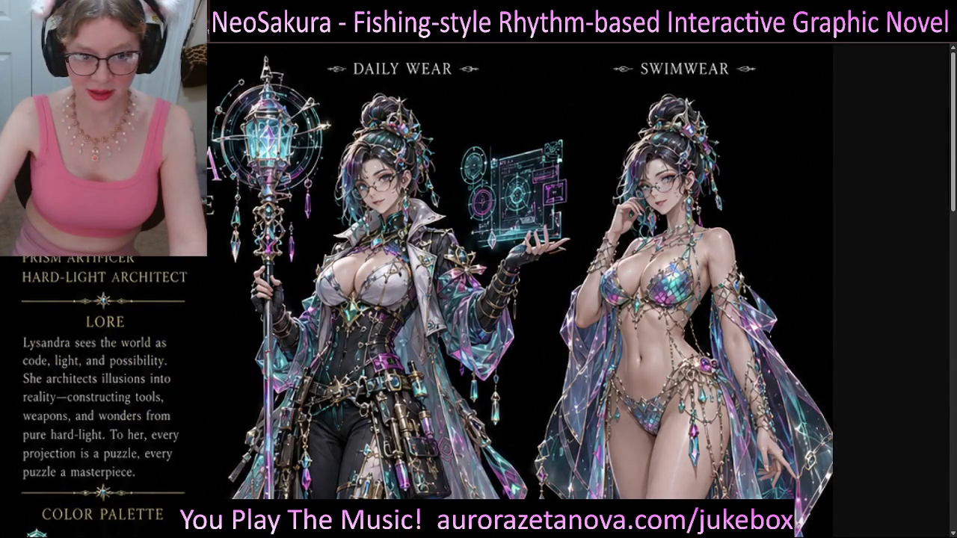
pyautogui.scroll(-2, 479, 290)
pyautogui.scroll(2, 478, 290)
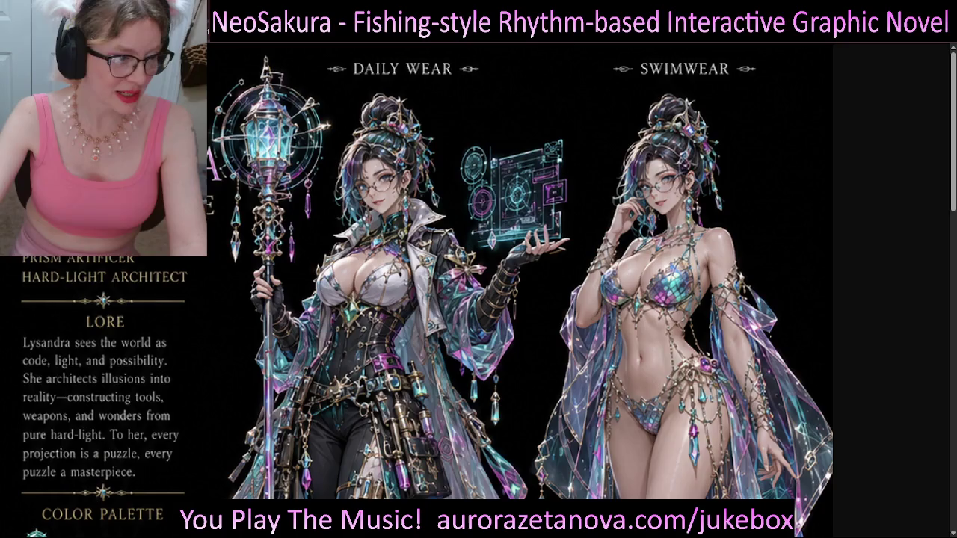
# - Scroll down through palette and abilities to the dragon form, then back up to the outfits
pyautogui.scroll(-1, 478, 290)
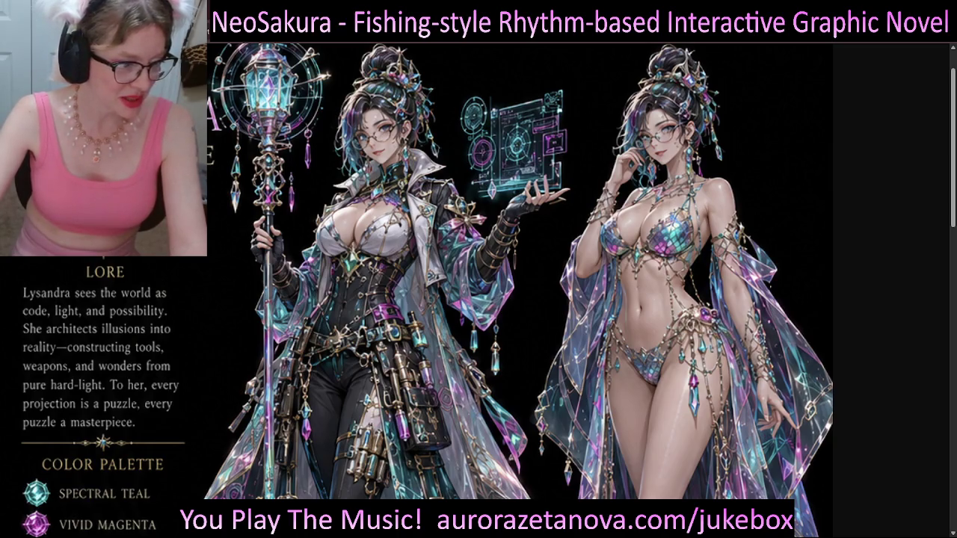
pyautogui.scroll(-3, 509, 291)
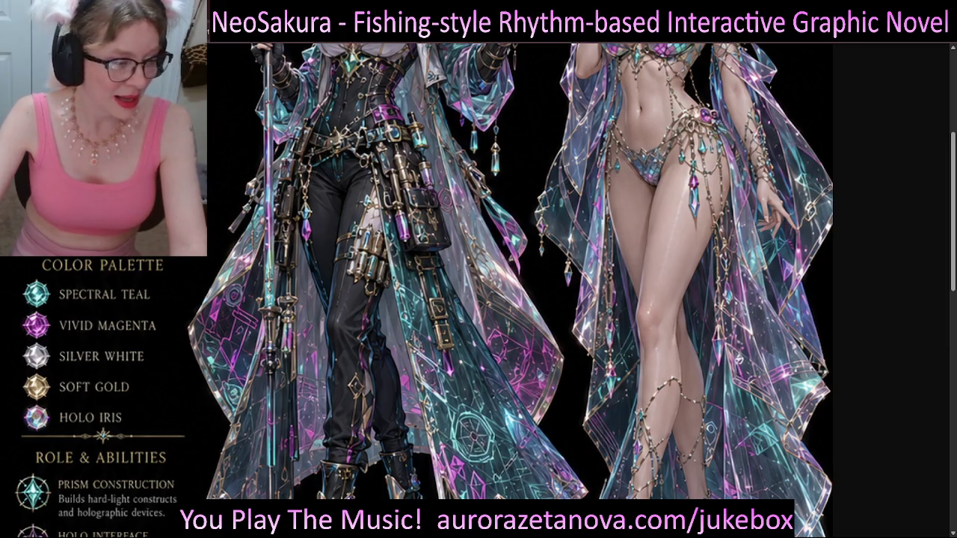
pyautogui.scroll(-3, 508, 291)
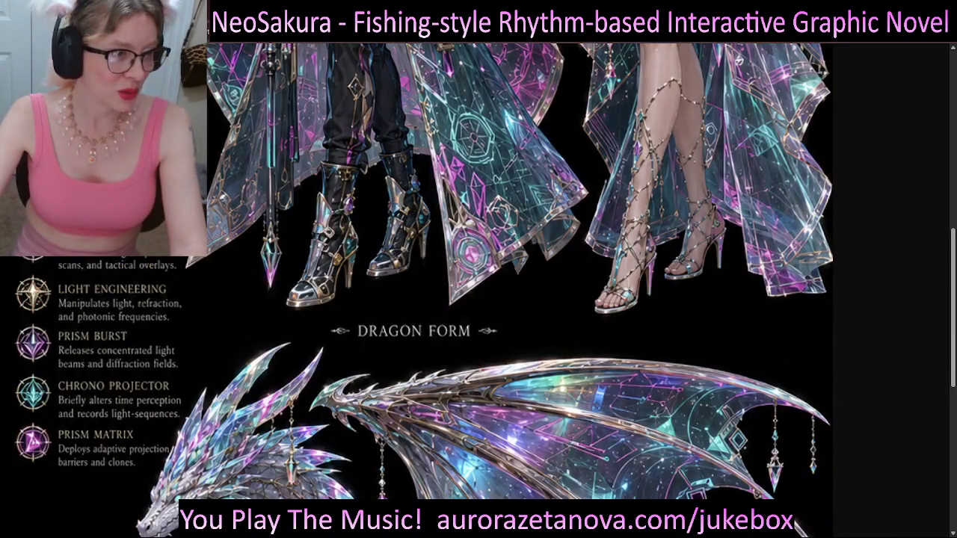
pyautogui.scroll(-2, 519, 291)
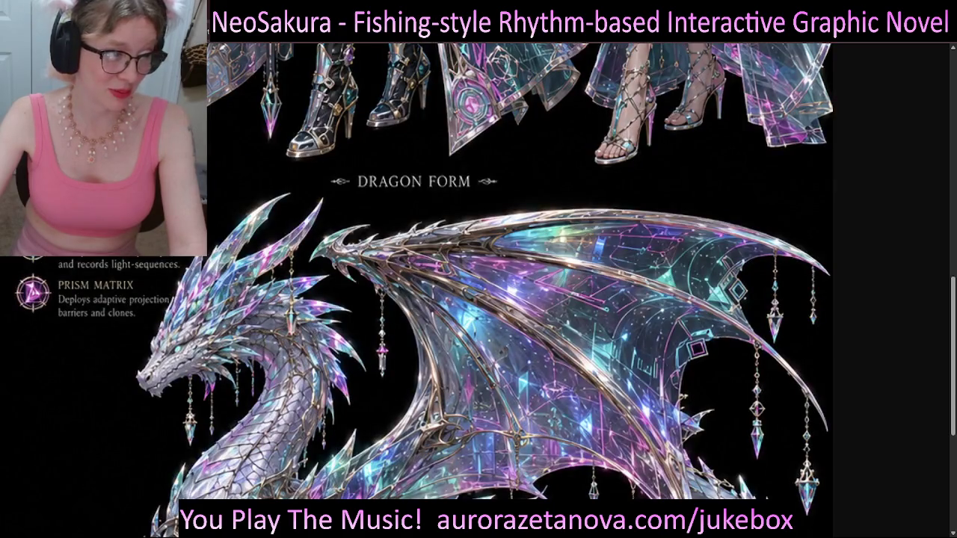
pyautogui.scroll(-5, 520, 291)
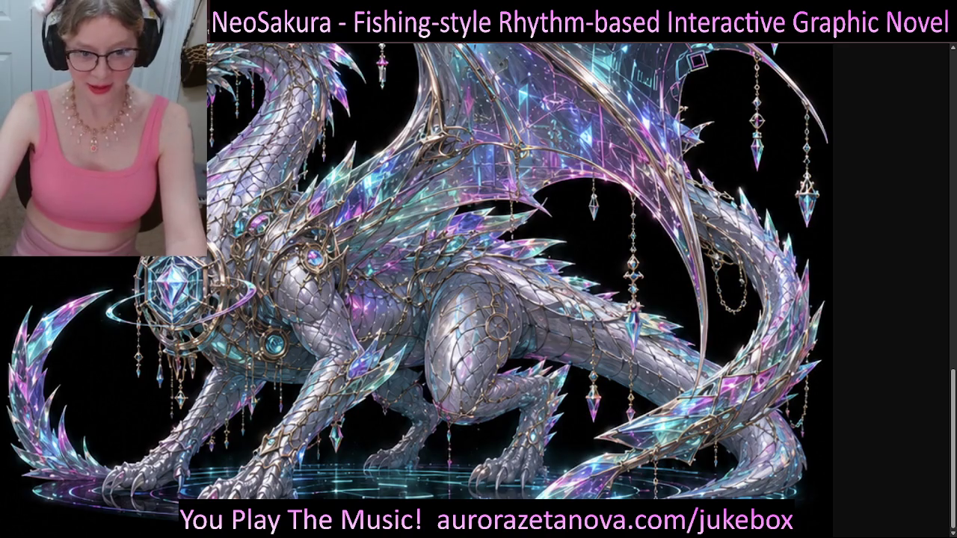
pyautogui.scroll(3, 519, 292)
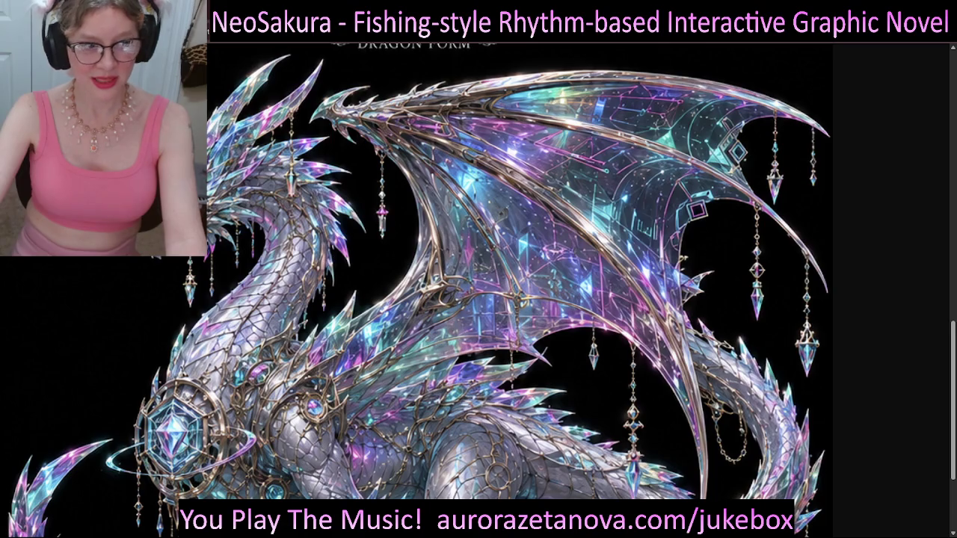
pyautogui.scroll(4, 519, 292)
pyautogui.scroll(2, 520, 291)
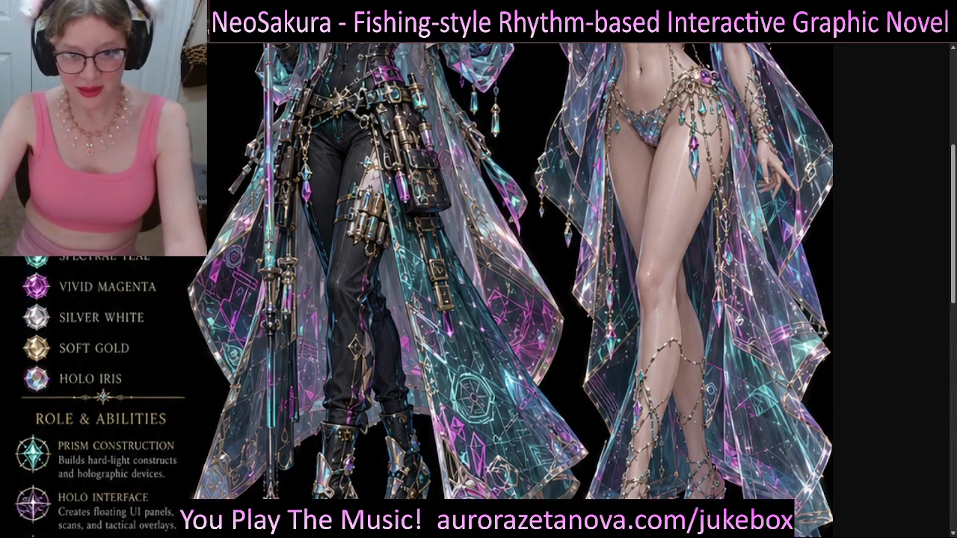
pyautogui.scroll(5, 510, 290)
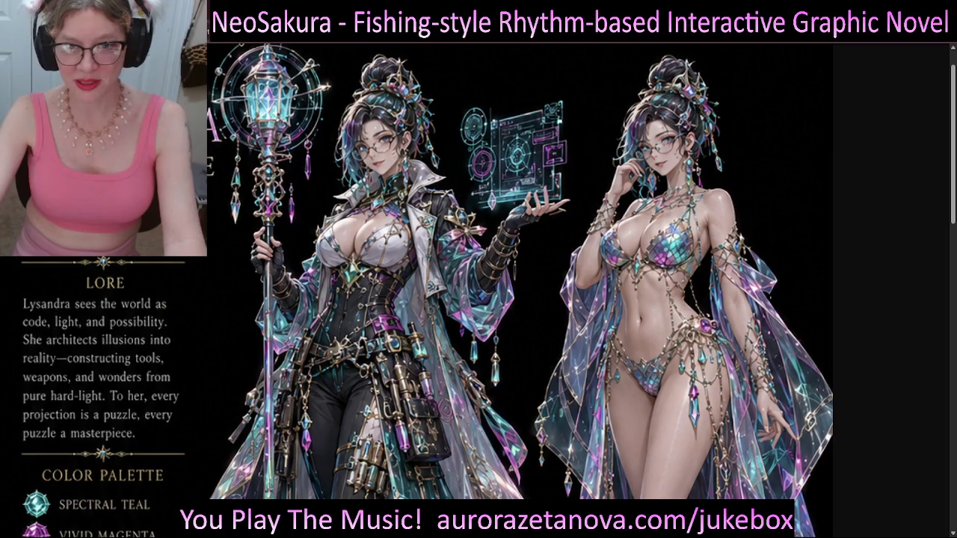
pyautogui.scroll(1, 520, 291)
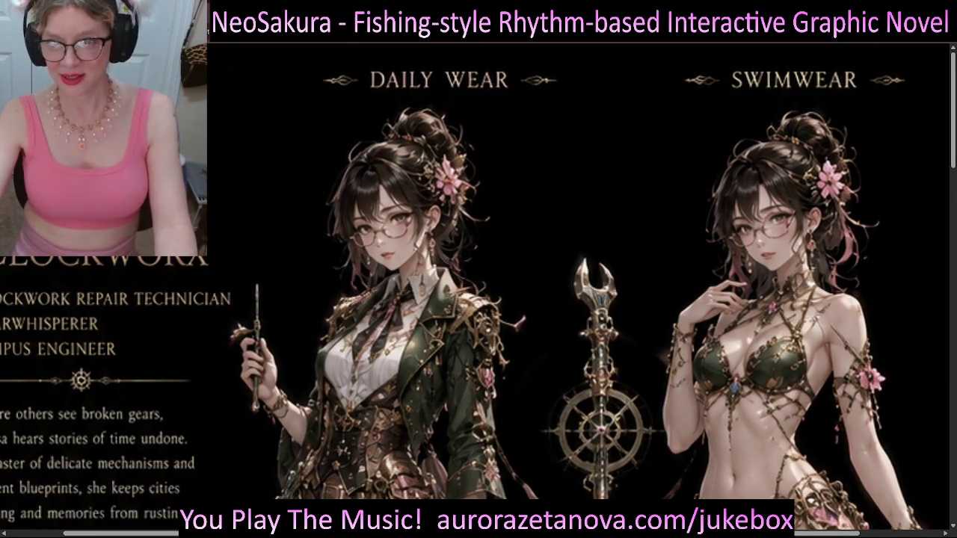
pyautogui.scroll(-2, 478, 287)
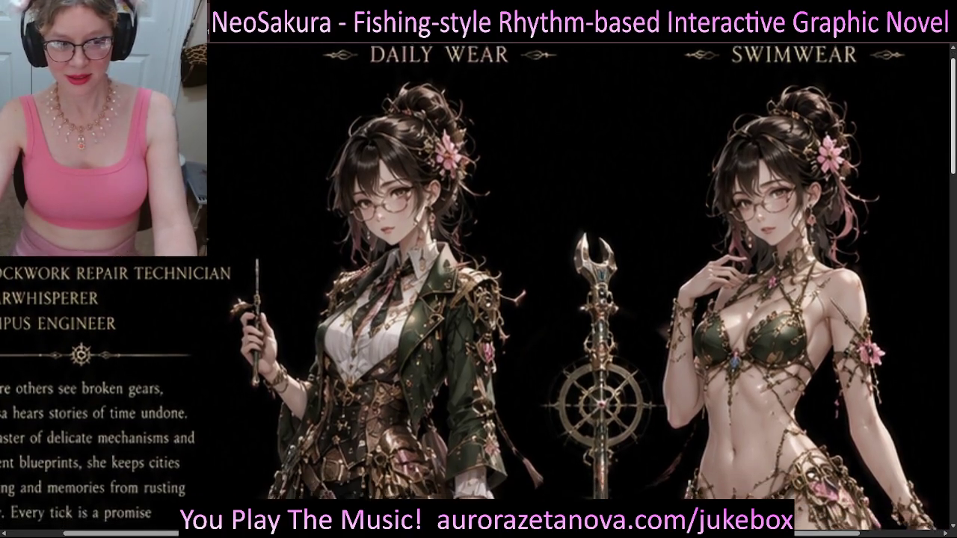
pyautogui.scroll(-1, 478, 288)
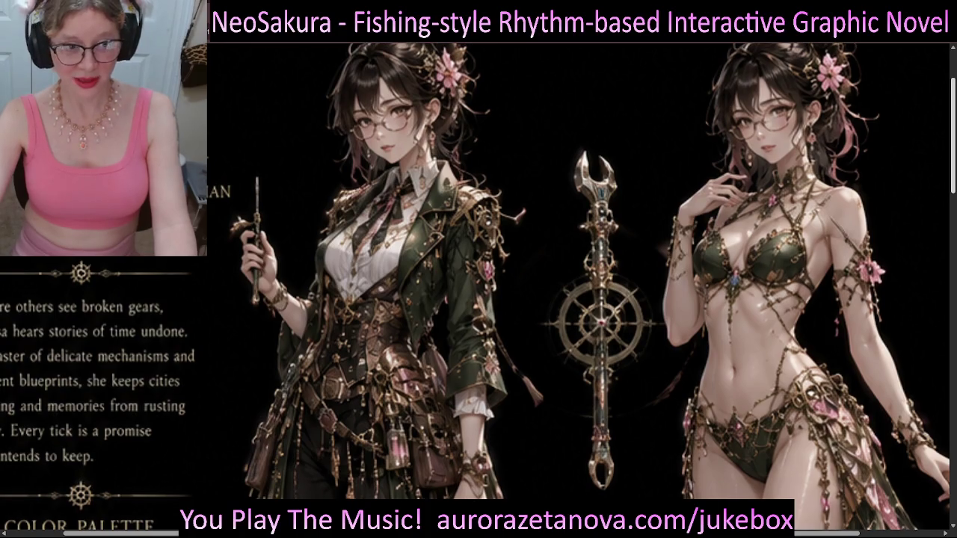
pyautogui.scroll(-1, 478, 288)
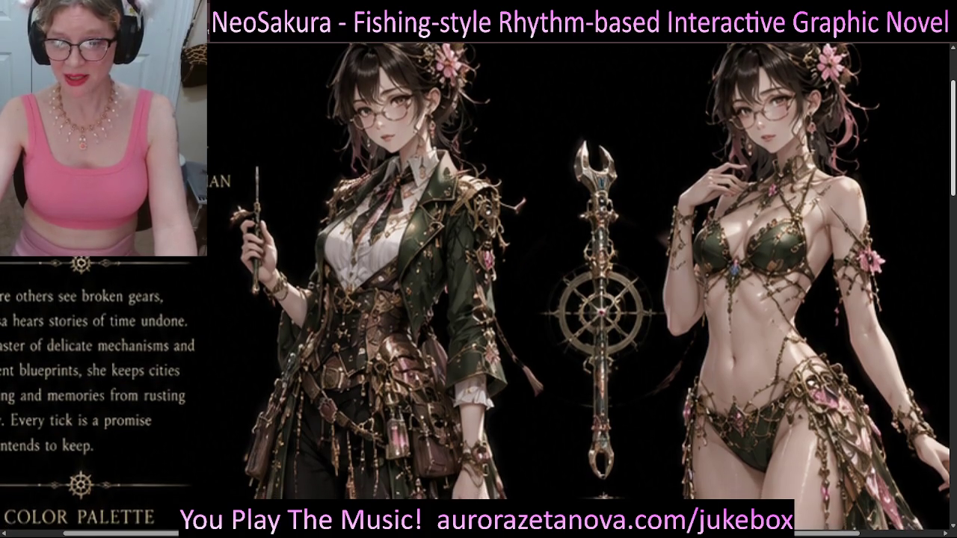
pyautogui.scroll(-1, 478, 287)
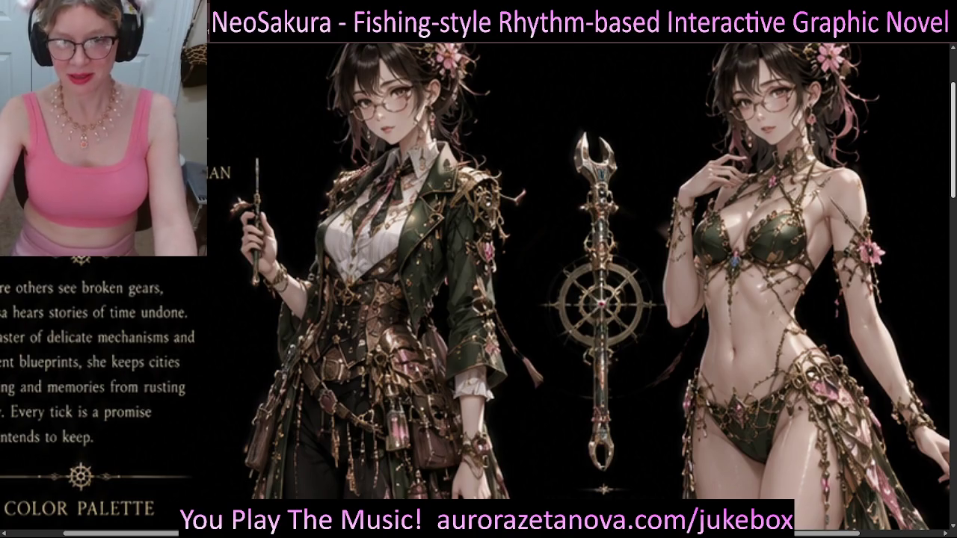
pyautogui.scroll(1, 479, 288)
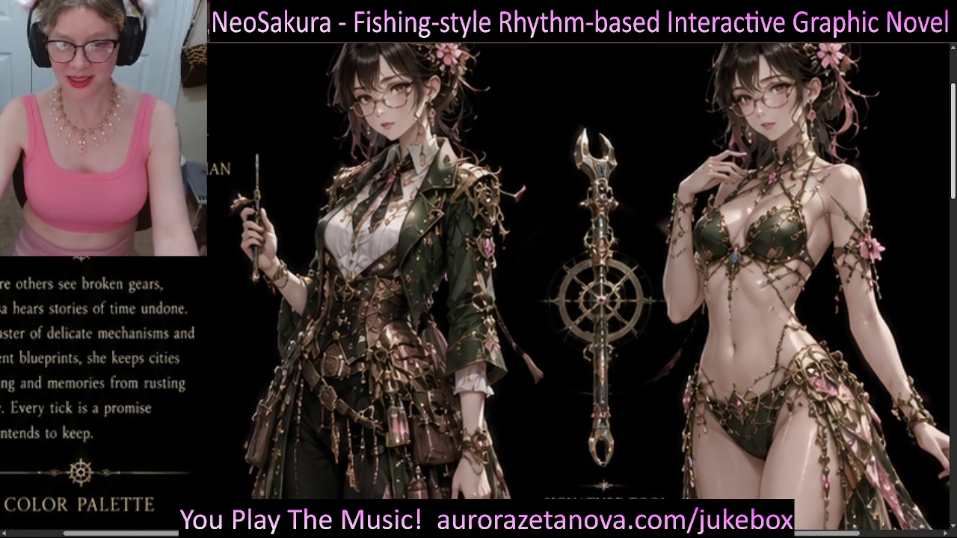
pyautogui.scroll(-3, 479, 287)
pyautogui.scroll(-3, 479, 288)
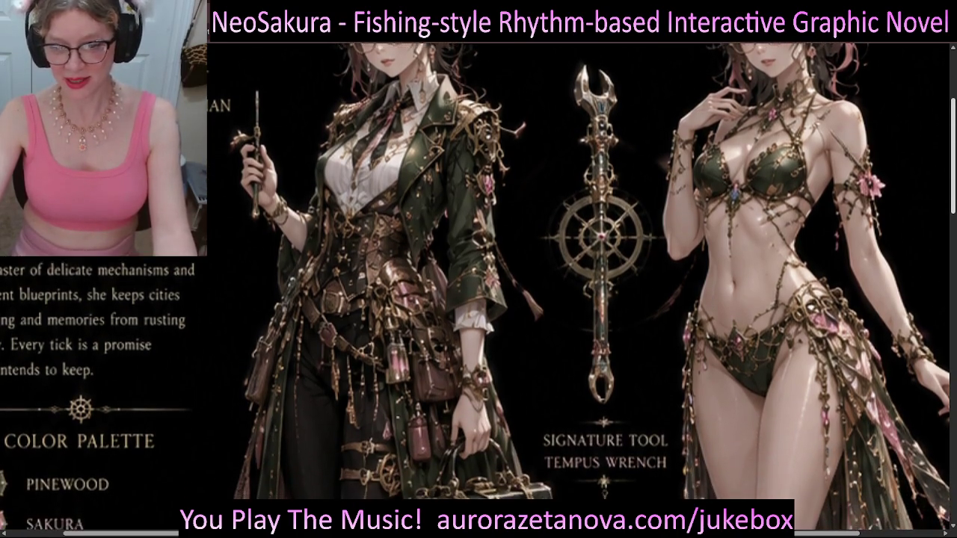
pyautogui.scroll(1, 479, 288)
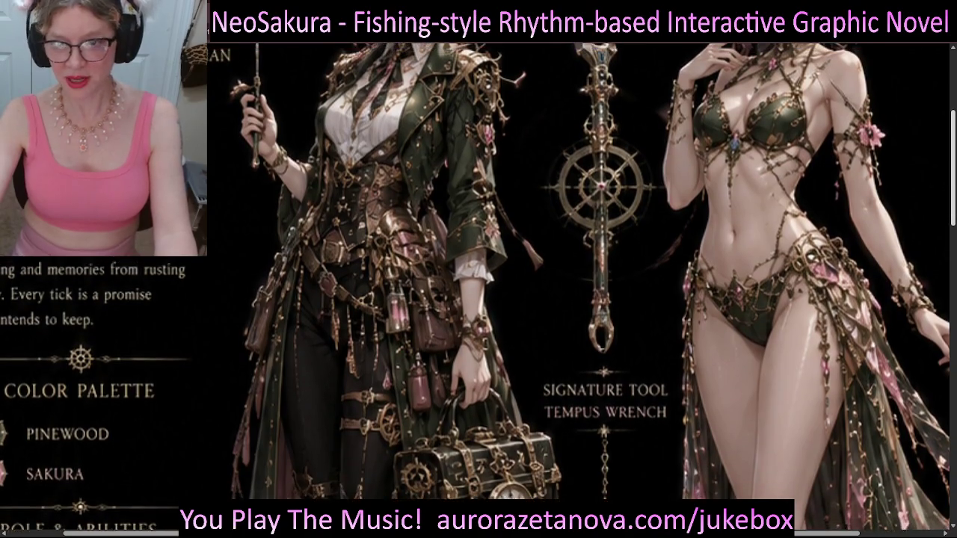
pyautogui.scroll(-4, 478, 288)
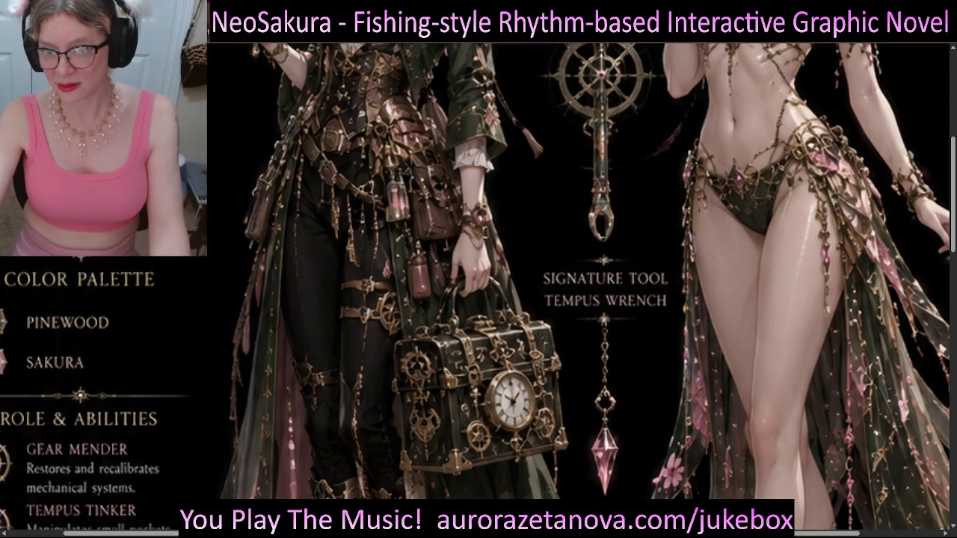
pyautogui.scroll(-1, 478, 288)
pyautogui.scroll(-2, 479, 288)
pyautogui.hscroll(2, 479, 288)
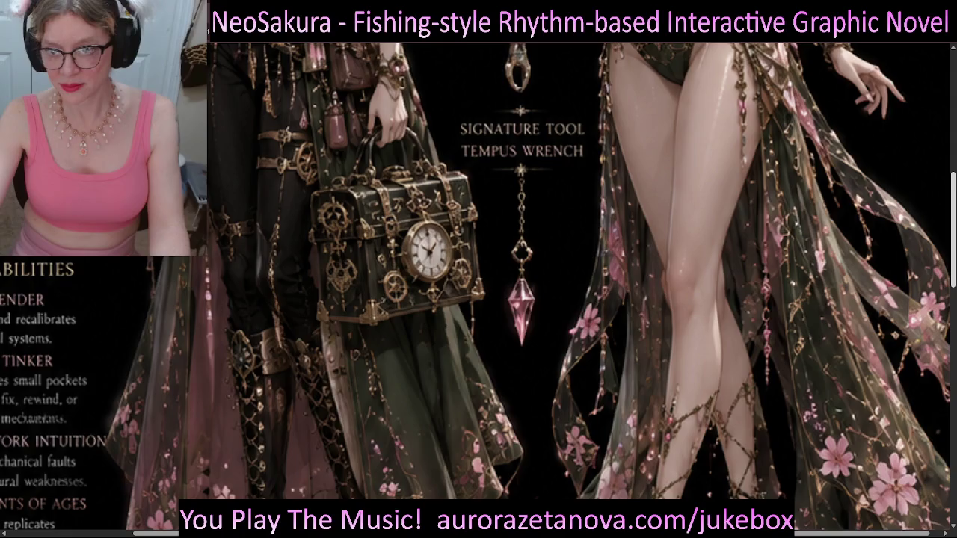
pyautogui.scroll(-3, 478, 288)
pyautogui.scroll(-5, 478, 288)
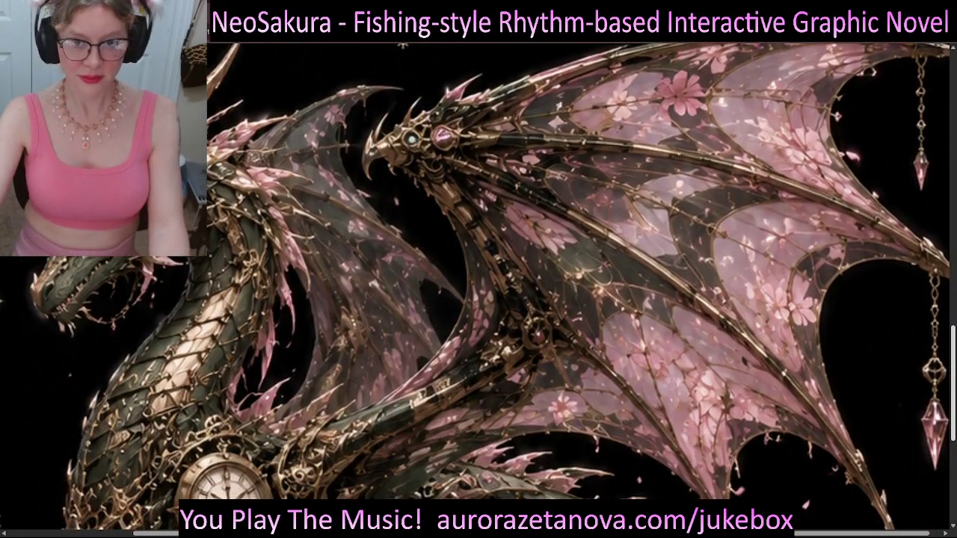
pyautogui.scroll(1, 478, 287)
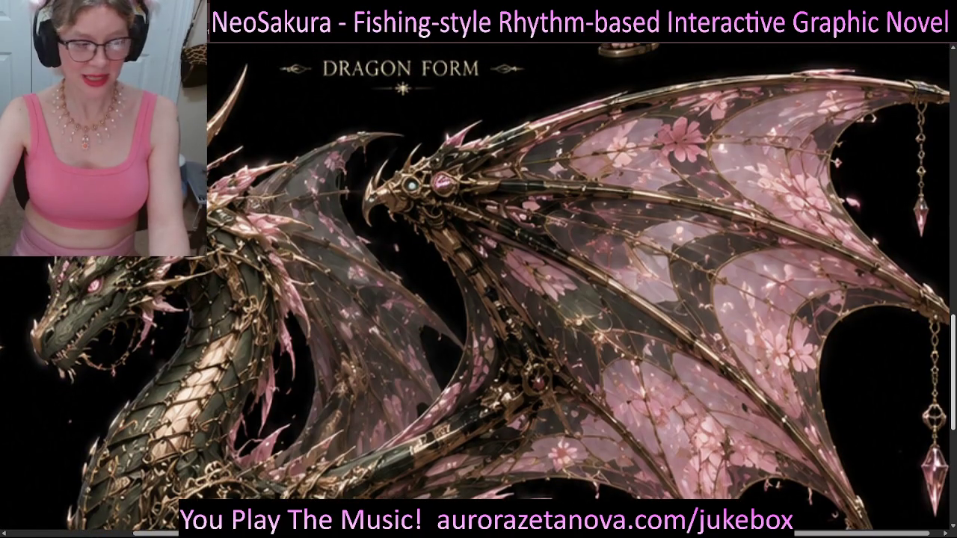
pyautogui.scroll(-4, 478, 287)
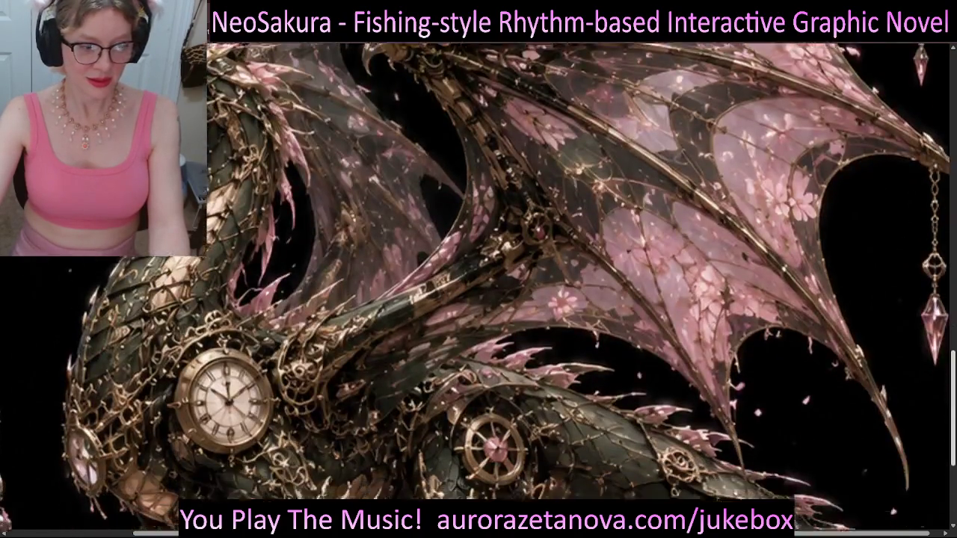
pyautogui.scroll(-2, 478, 288)
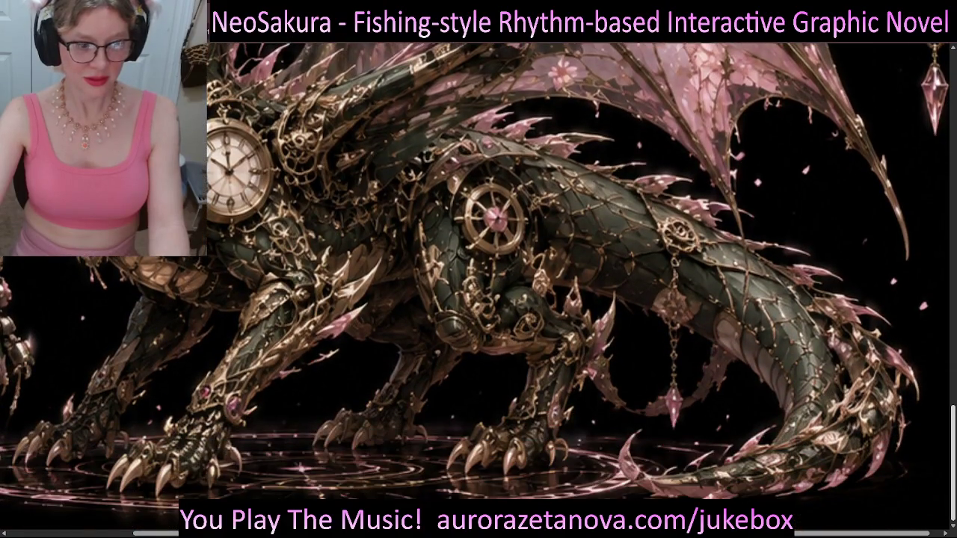
pyautogui.scroll(-5, 478, 288)
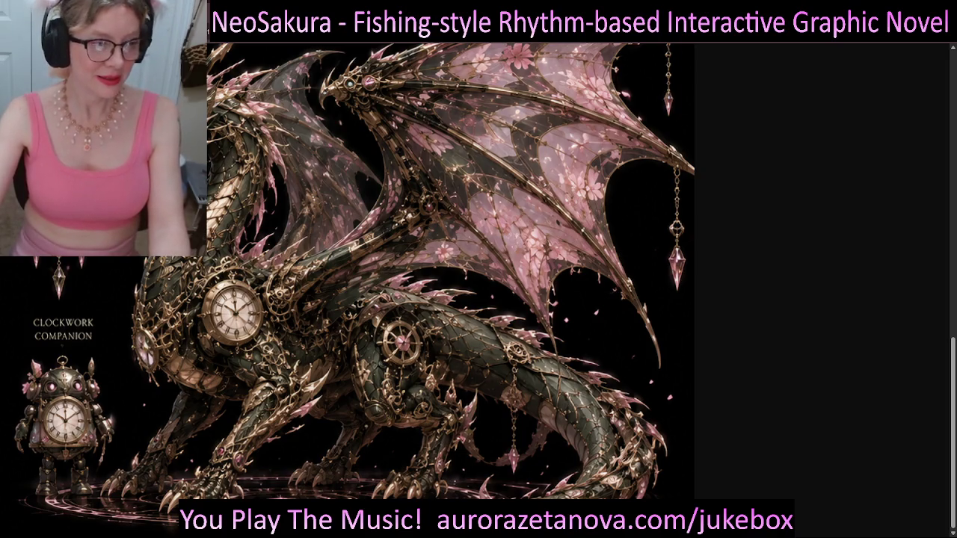
pyautogui.scroll(2, 479, 290)
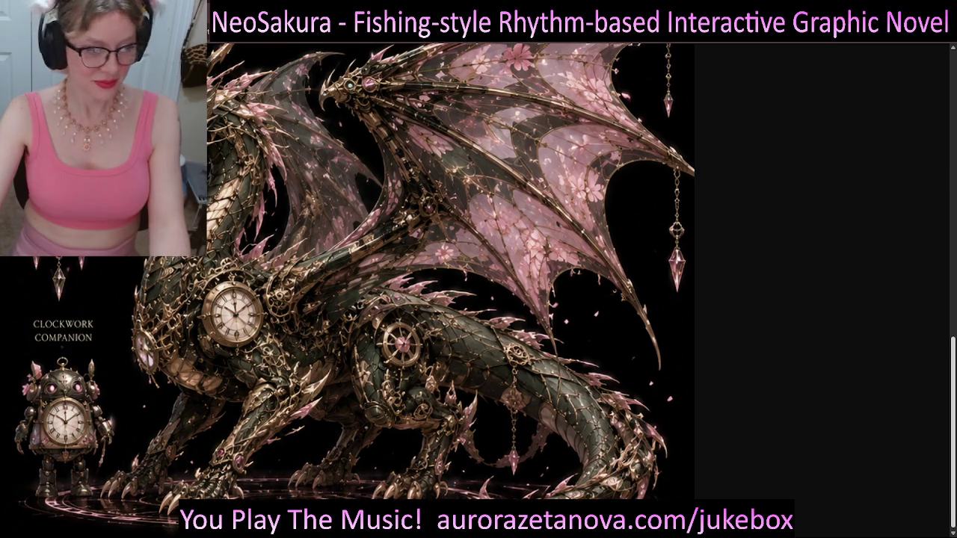
pyautogui.scroll(5, 478, 290)
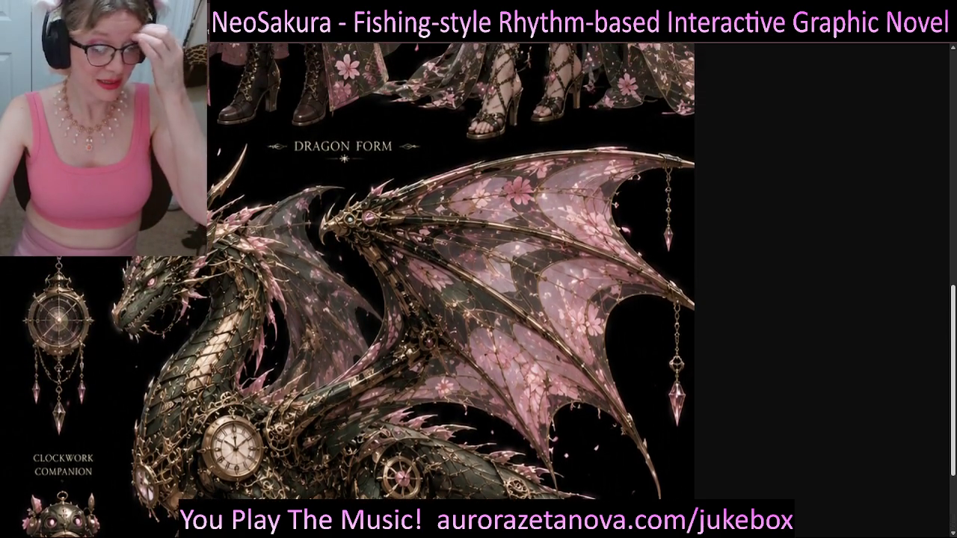
pyautogui.scroll(15, 478, 290)
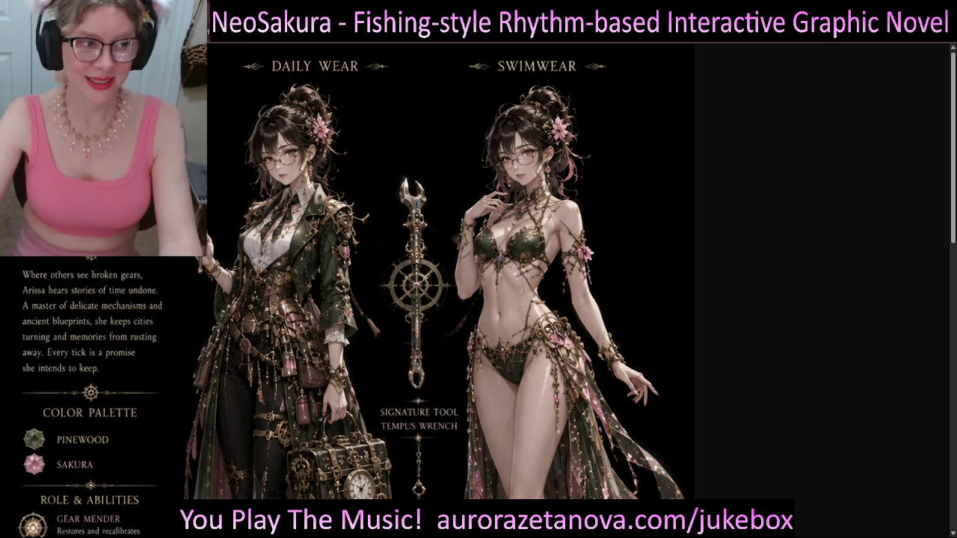
pyautogui.hotkey('ctrl', 'w')
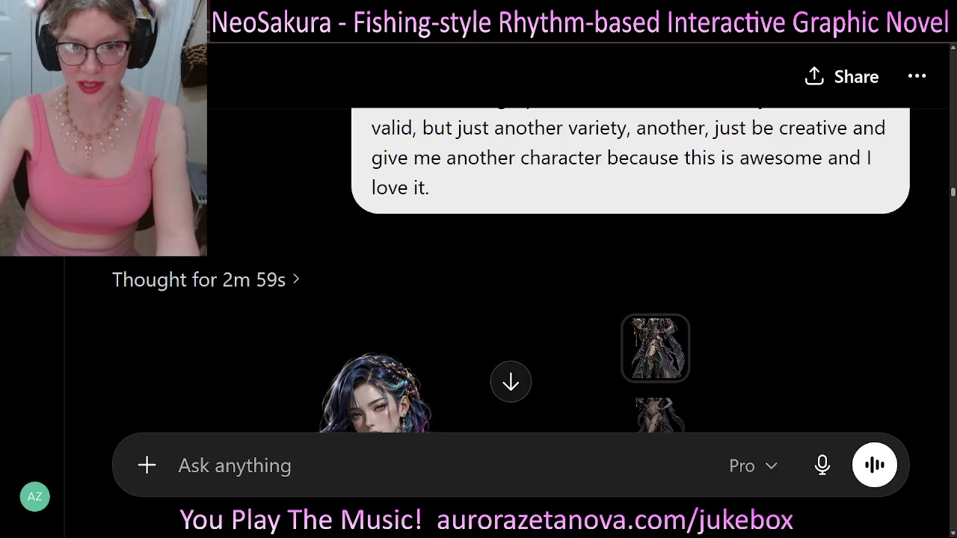
# - Shrink the page and jump to the latest reply, the finished Arissa Clockworx sheet
pyautogui.hotkey('ctrl', '-')
pyautogui.hotkey('ctrl', '-')
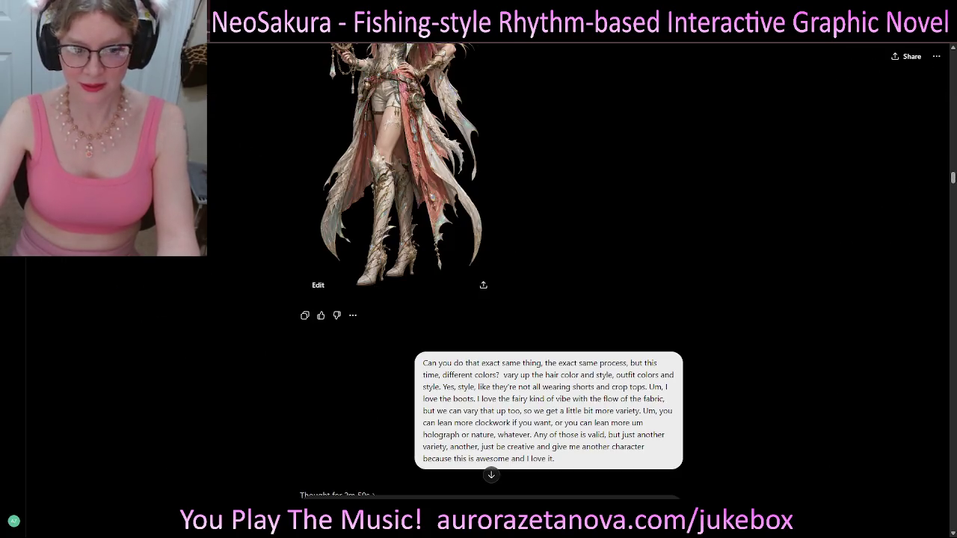
pyautogui.scroll(-10, 491, 299)
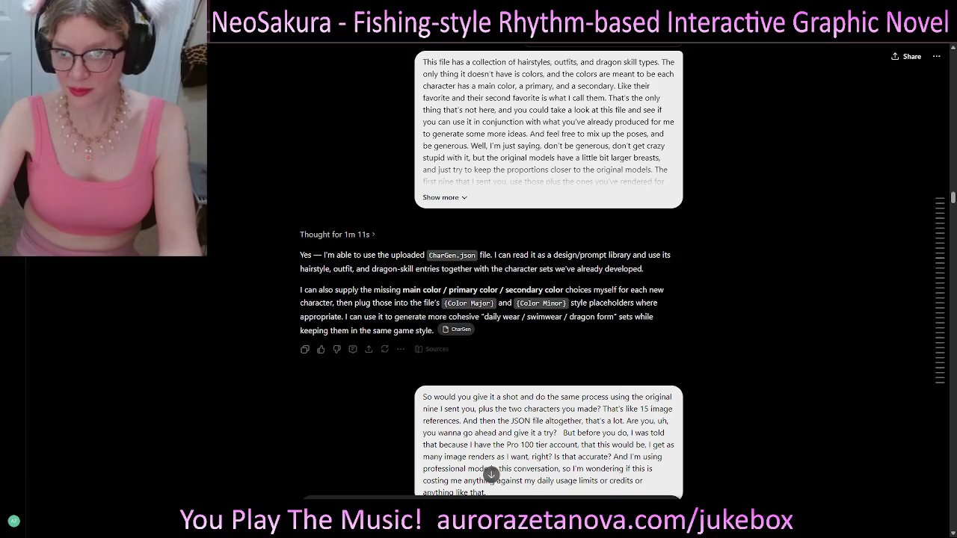
pyautogui.click(491, 474)
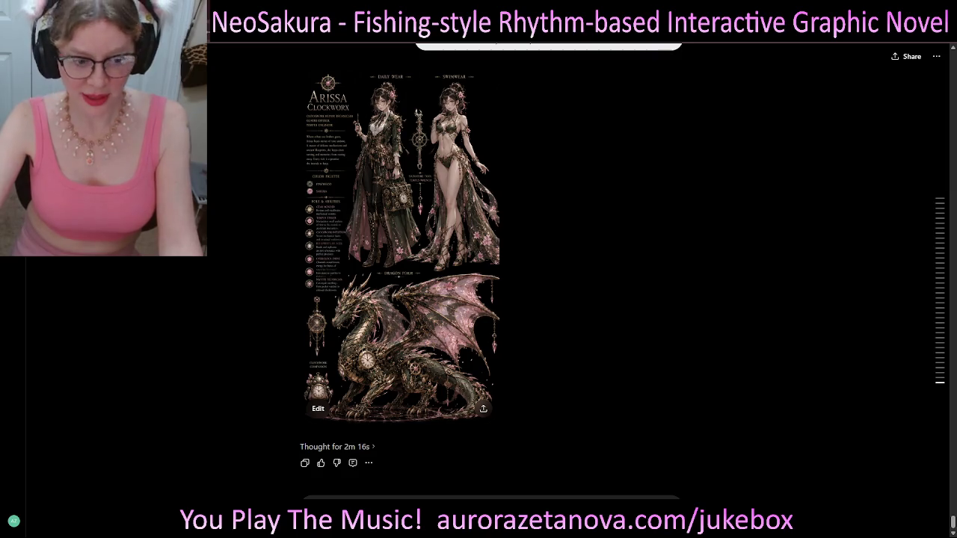
pyautogui.hotkey('ctrl', 'v')
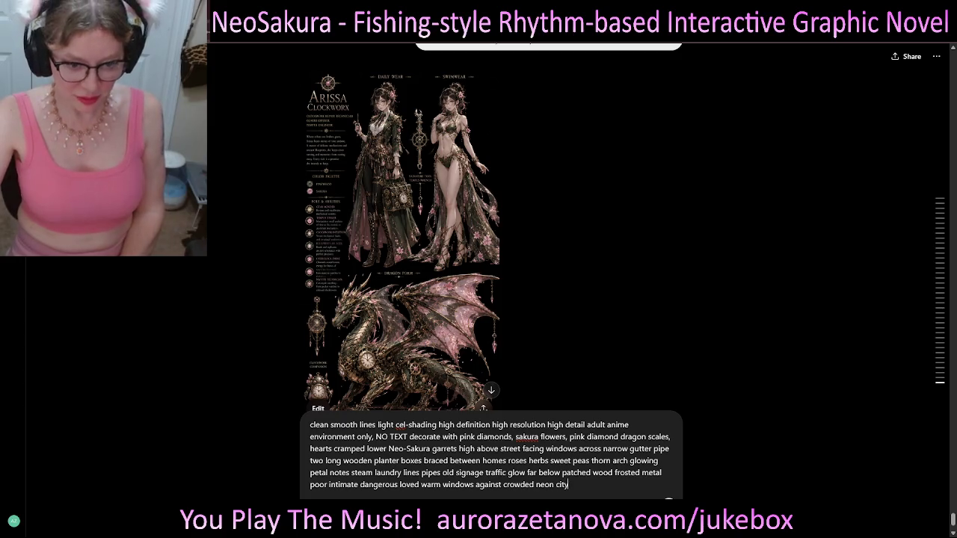
pyautogui.hotkey('ctrl', 'a')
pyautogui.press('Right')
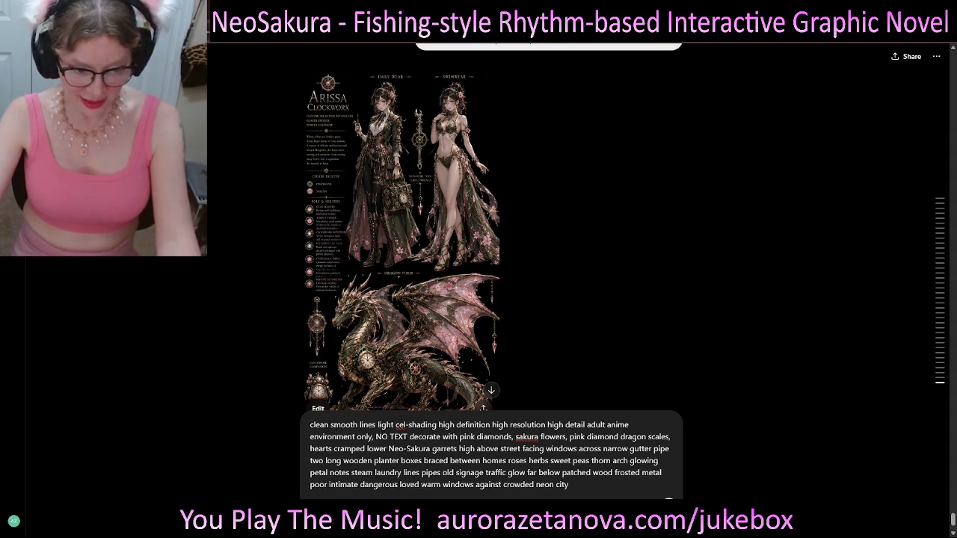
pyautogui.hotkey('shift', 'Up')
pyautogui.hotkey('shift', 'Up')
pyautogui.hotkey('shift', 'Up')
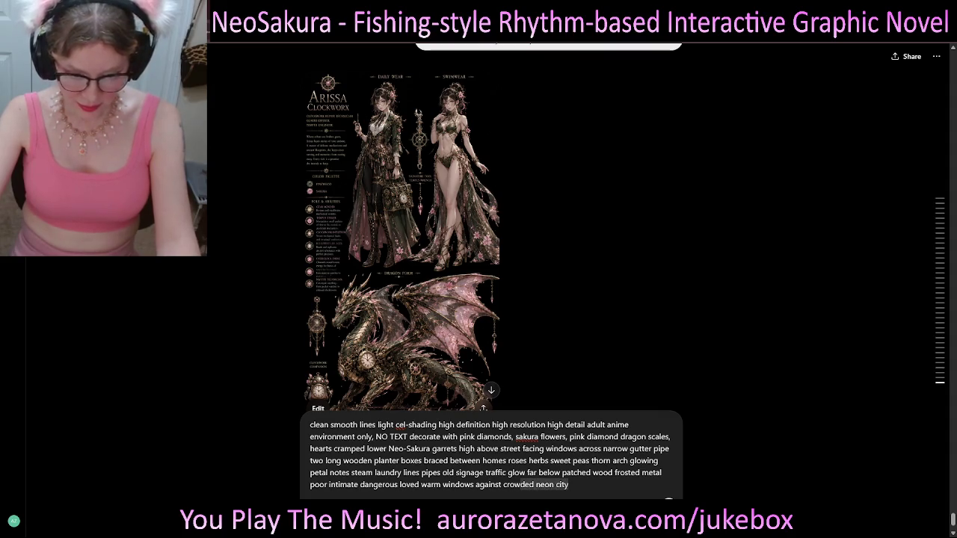
pyautogui.press('BackSpace')
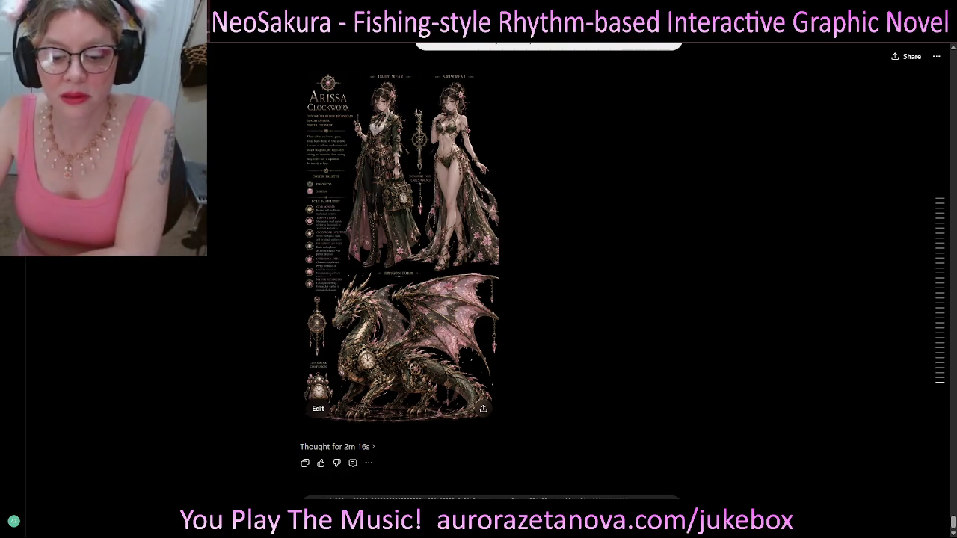
# - Dictate a clockwood (not clockwork) holopunk world description asking for a fitting job and new character
pyautogui.write("My world is made of clockwood holopunk as a theme. Clockwood, not clockwork, because the clockwork is all made from wood, pine wood to be precise, that is absolutely perfectly engineered so that it can accomplish feats of technology that humans would not be capable of accomplishing through kinetic cogs made of wood. And dragon souls are one with music, so music is very important. We have music notes made from sakura flowers and pink diamonds and hearts and stuff like that. There's glowy staff lines floating around in the world, and the interesting like clockwork aspect is contrasted sharply by holographic panels, neon lights, and future technology that was built from the clockwork technology. So that's kind of like the world that these dragons and characters live in. And given that, what kind of a job do you think would be cool for a character to have in my world? And use that to design another character concept. Show me now.")
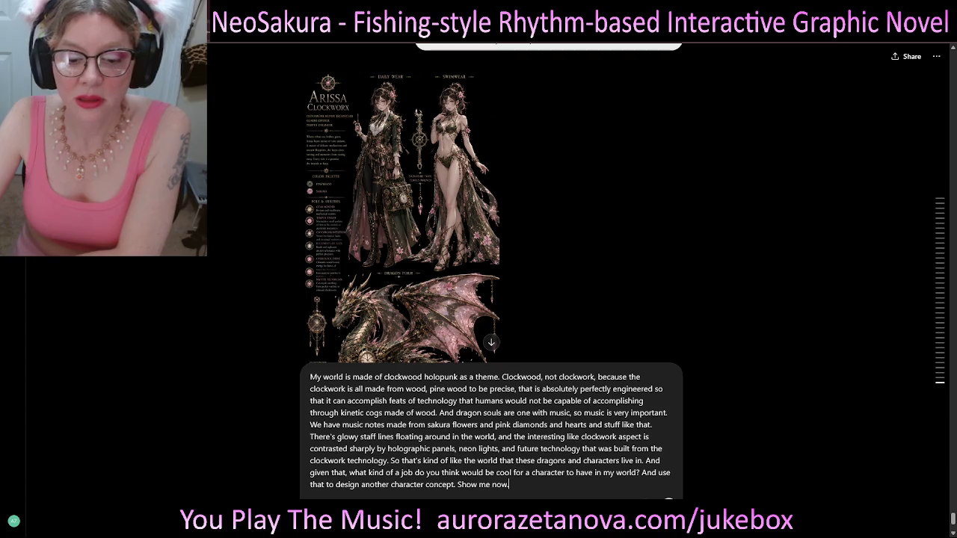
# - Send the clockwood holopunk world prompt and wait while the 9:16 character sheet generates
pyautogui.press('Return')
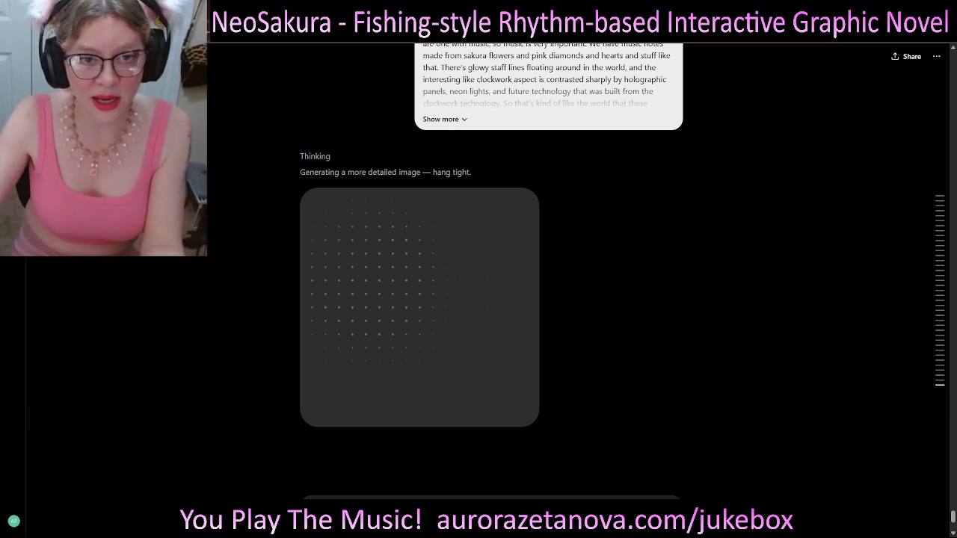
pyautogui.scroll(1, 491, 269)
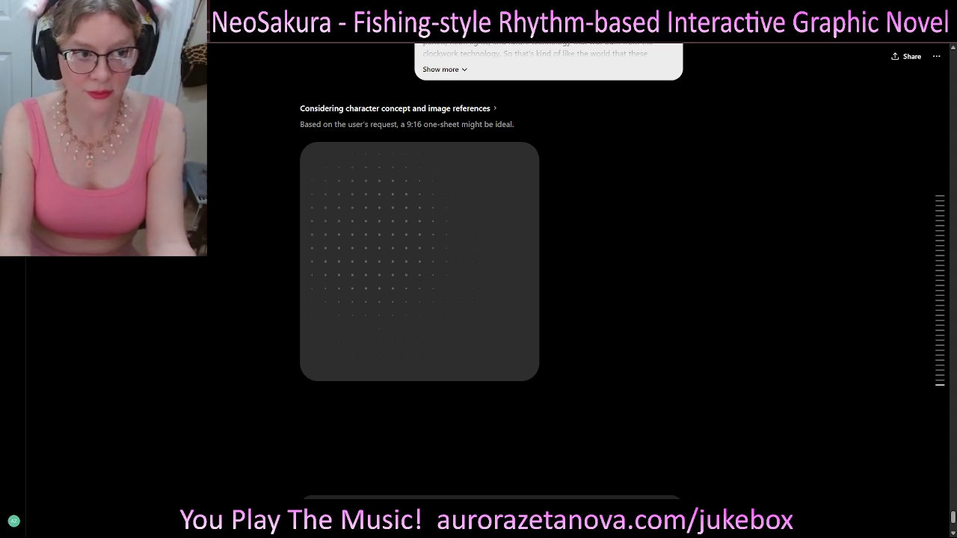
# - Compare the finished Lyrielle Melodrae sheet with the earlier dragon sheet, then enlarge it
pyautogui.scroll(-3, 418, 299)
pyautogui.scroll(5, 418, 299)
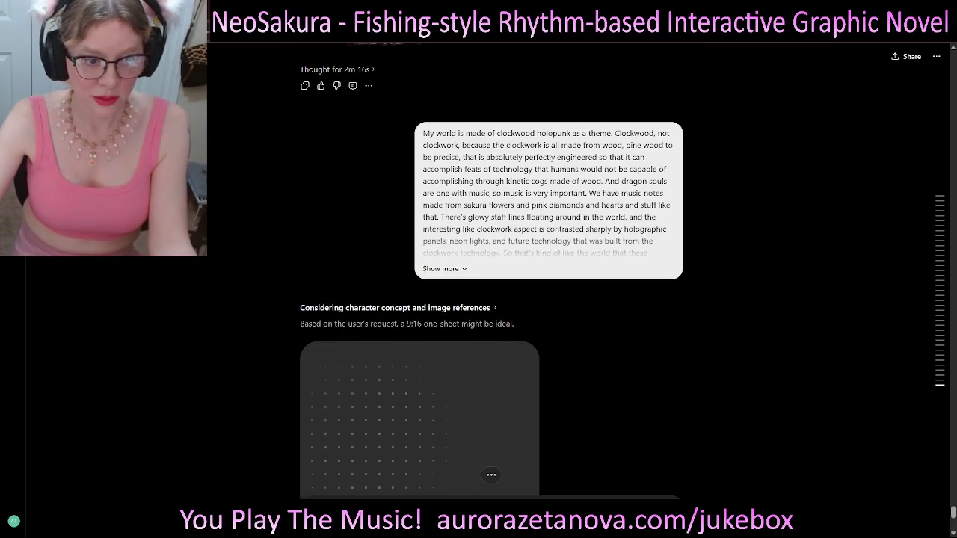
pyautogui.scroll(2, 478, 299)
pyautogui.scroll(3, 478, 299)
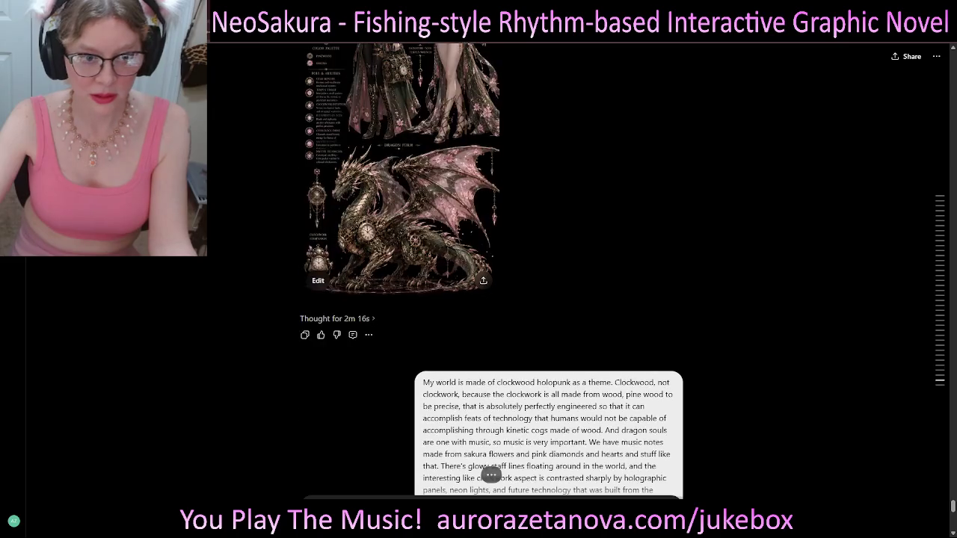
pyautogui.scroll(3, 479, 299)
pyautogui.scroll(-10, 479, 299)
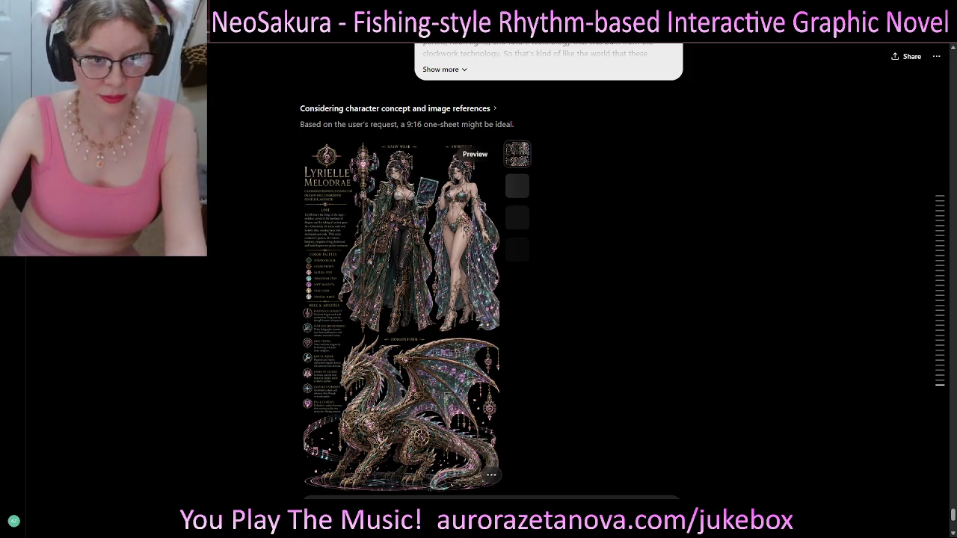
pyautogui.click(400, 314)
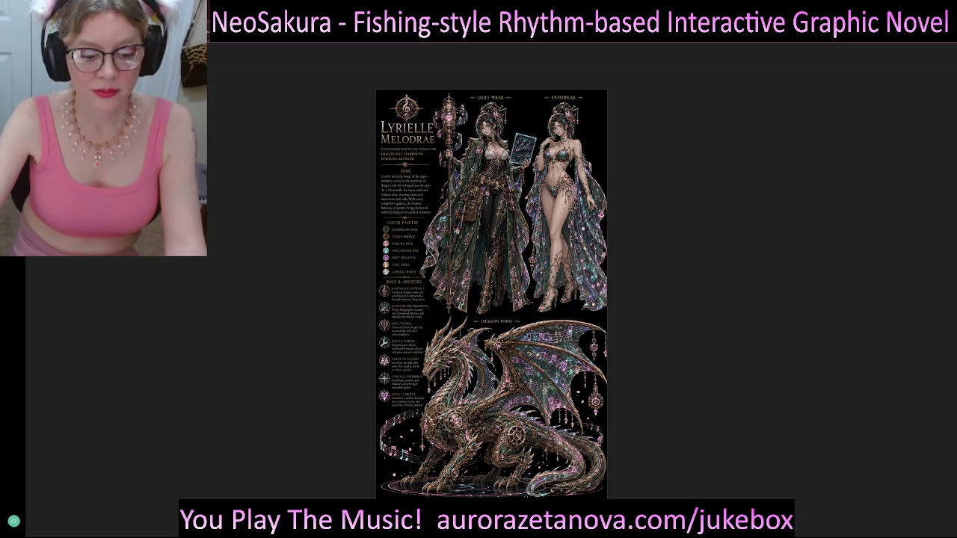
# - Magnify the Lyrielle Melodrae sheet to inspect the Daily Wear and Swimwear outfits and lore
pyautogui.press('Right')
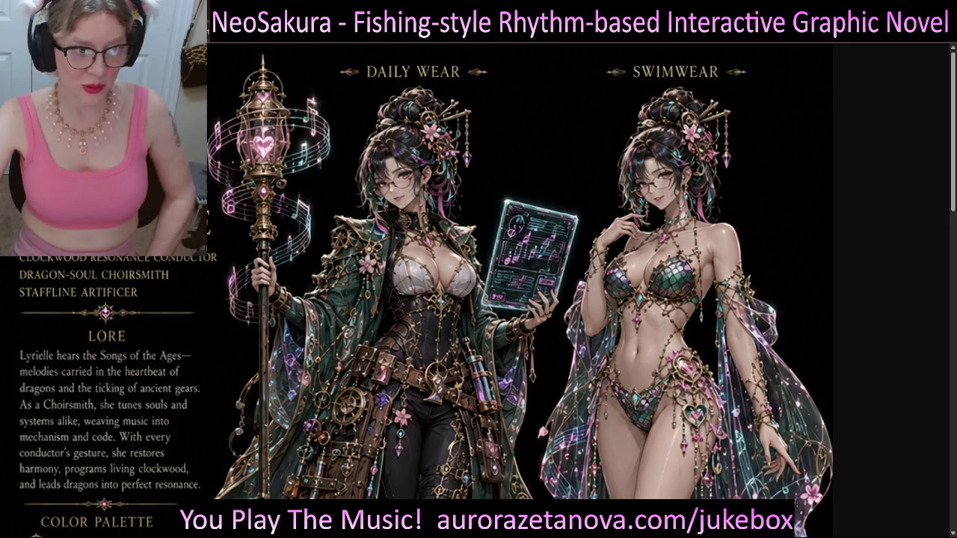
pyautogui.scroll(-3, 501, 290)
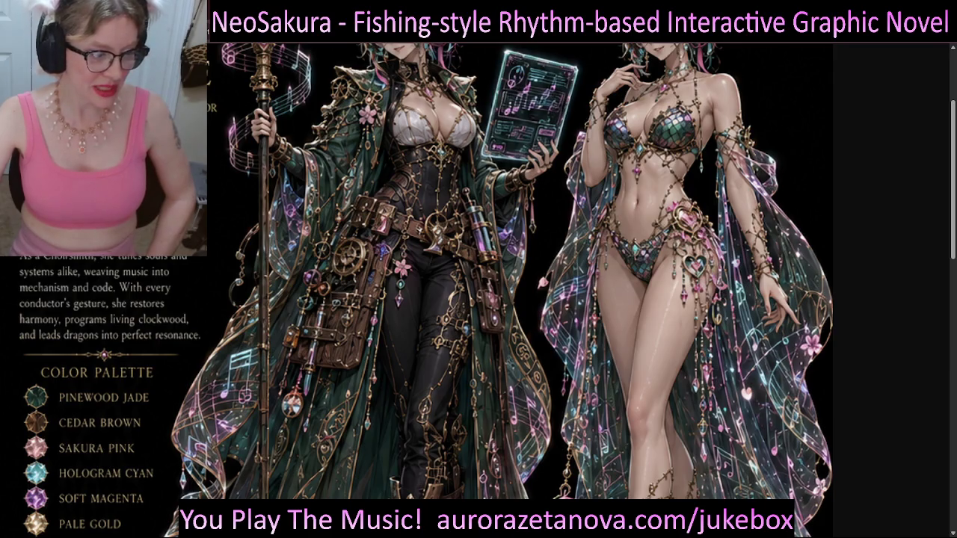
pyautogui.scroll(-1, 485, 290)
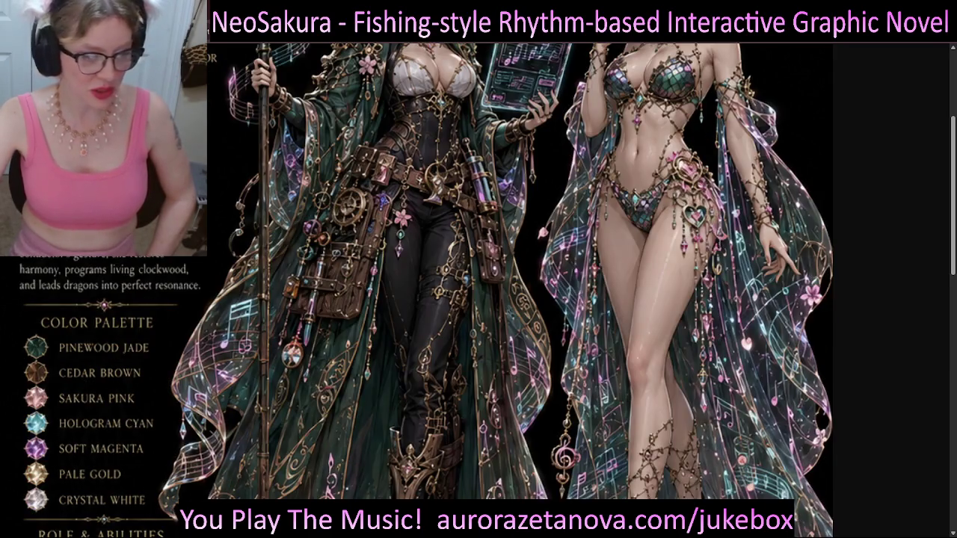
pyautogui.scroll(4, 486, 290)
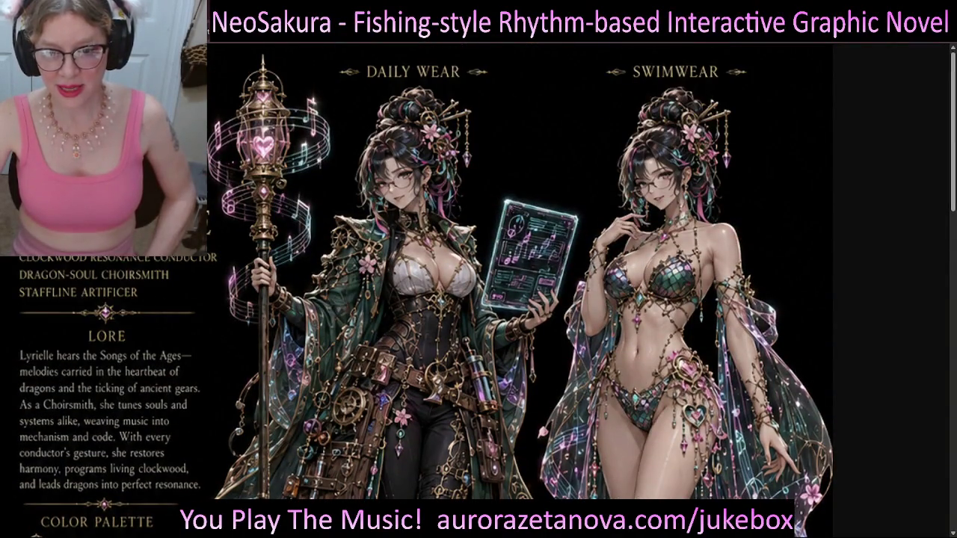
pyautogui.scroll(-1, 486, 290)
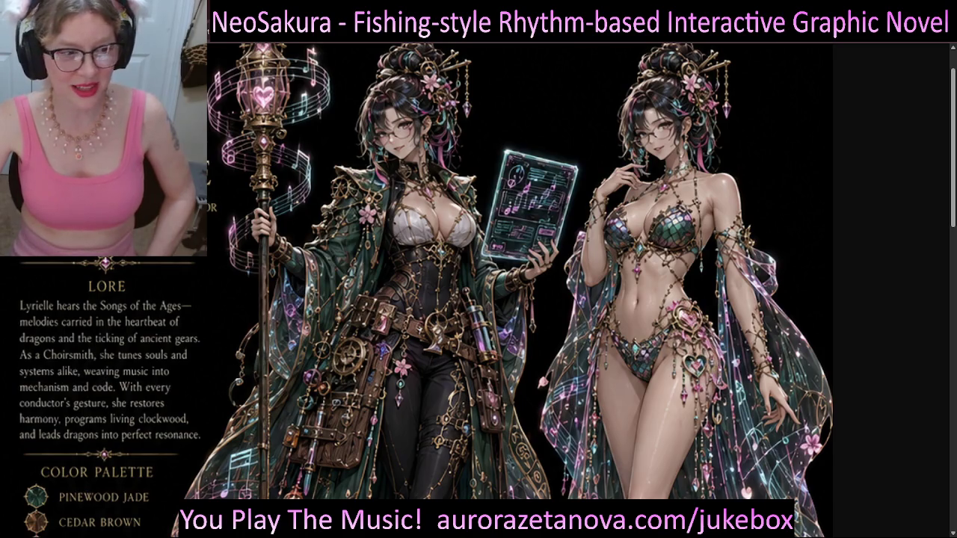
pyautogui.scroll(-2, 486, 292)
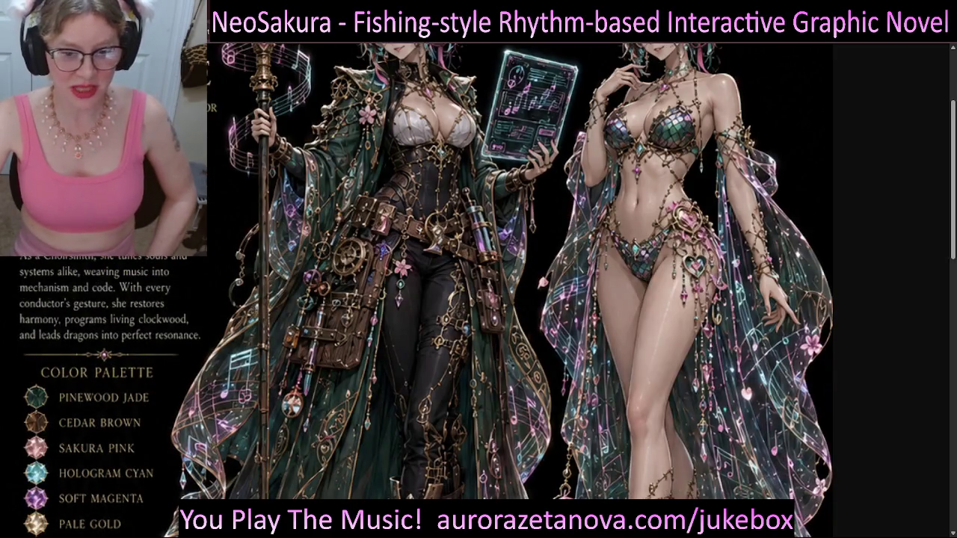
pyautogui.scroll(-2, 486, 292)
pyautogui.scroll(-10, 486, 291)
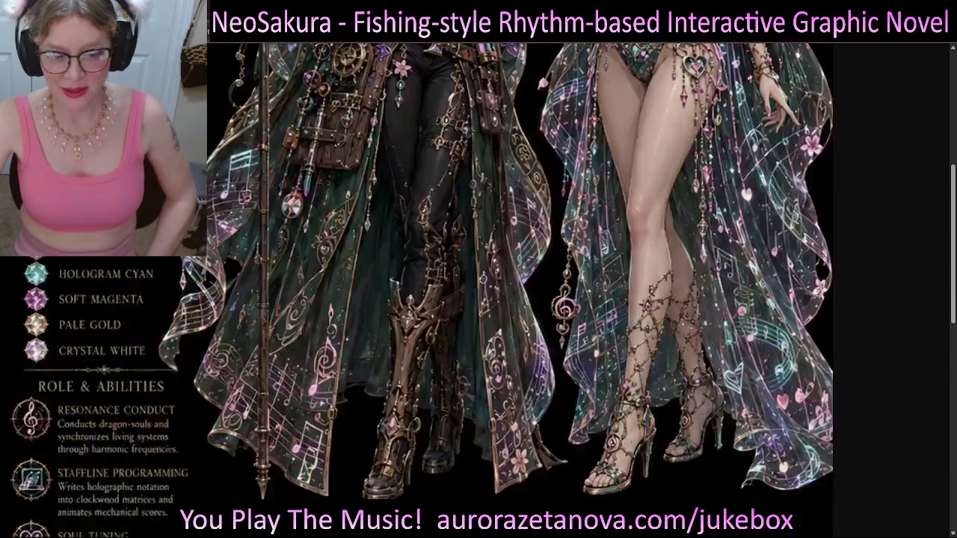
pyautogui.scroll(-2, 486, 291)
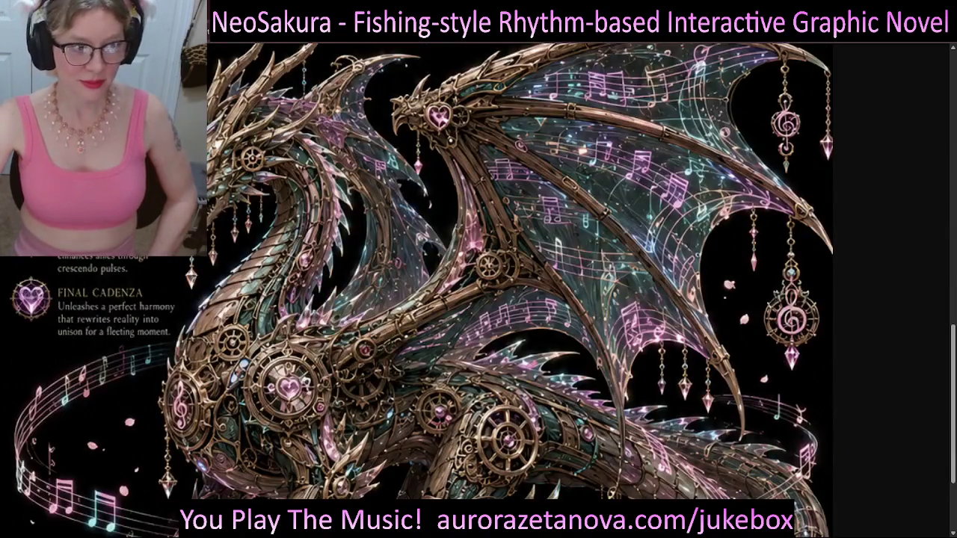
pyautogui.scroll(-2, 486, 291)
pyautogui.scroll(-1, 486, 291)
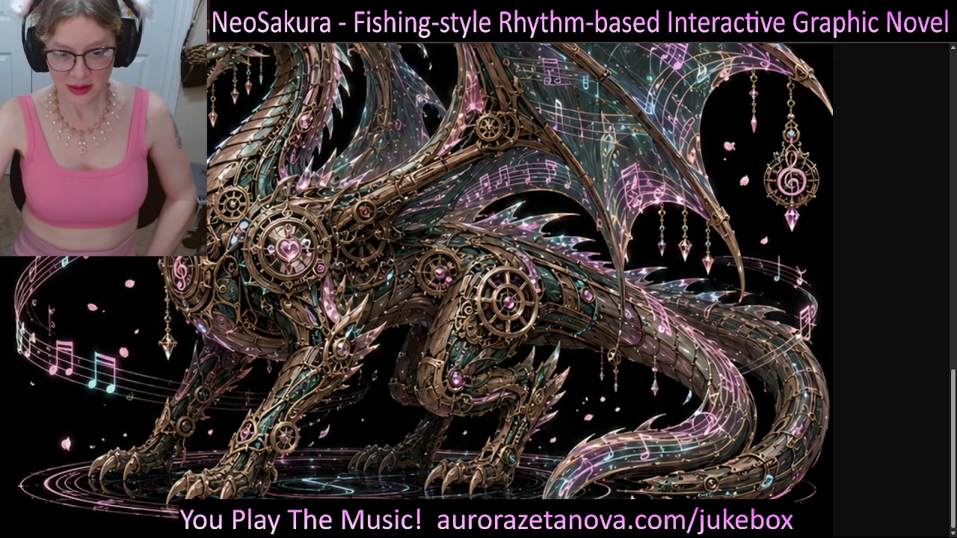
pyautogui.scroll(2, 479, 299)
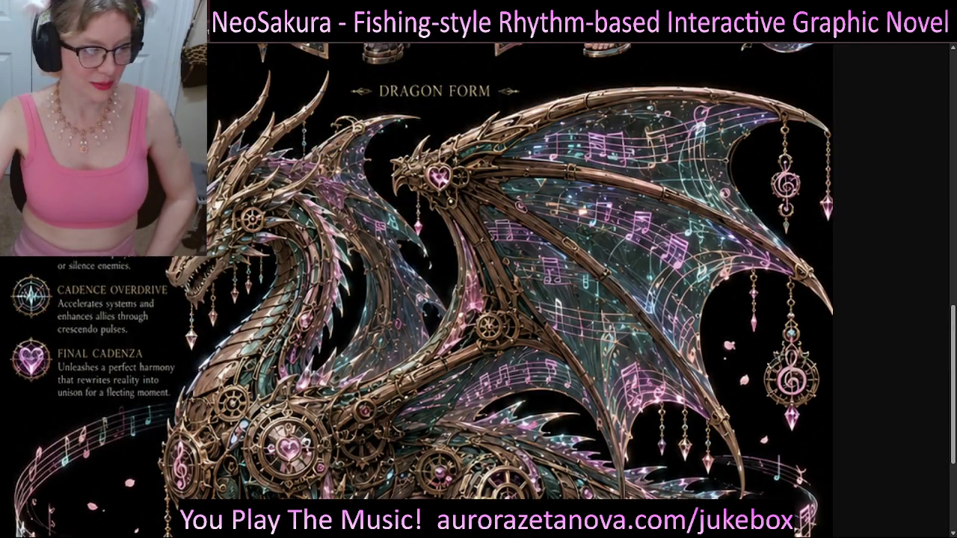
pyautogui.scroll(15, 520, 291)
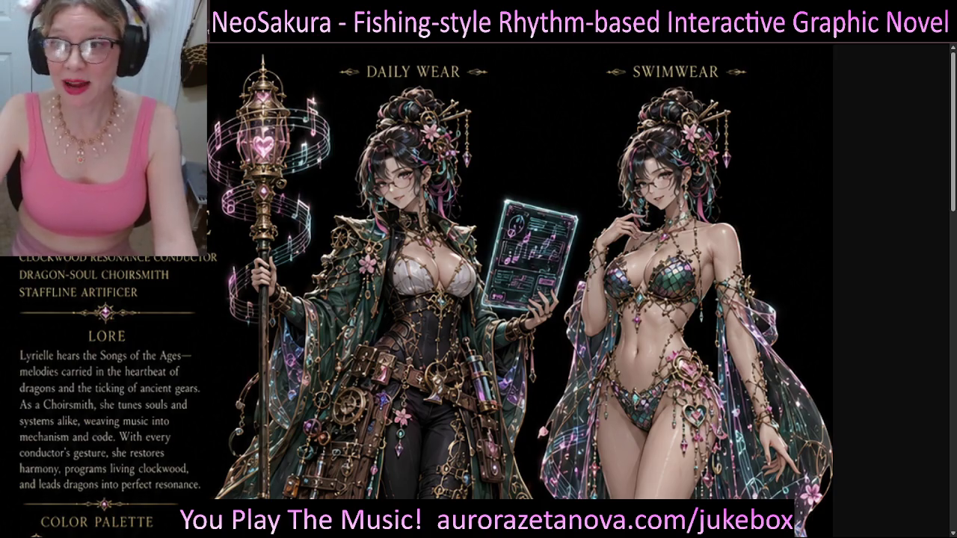
pyautogui.scroll(-2, 500, 284)
pyautogui.hotkey('ctrl', '-')
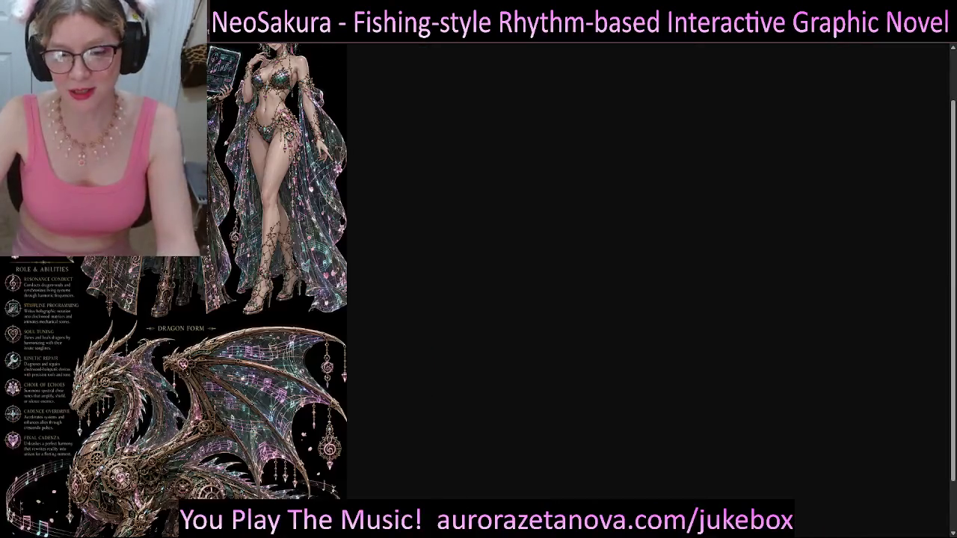
# - Zoom out until the whole Lyrielle Melodrae sheet, including its dragon form, fits on screen
pyautogui.hotkey('ctrl', '-')
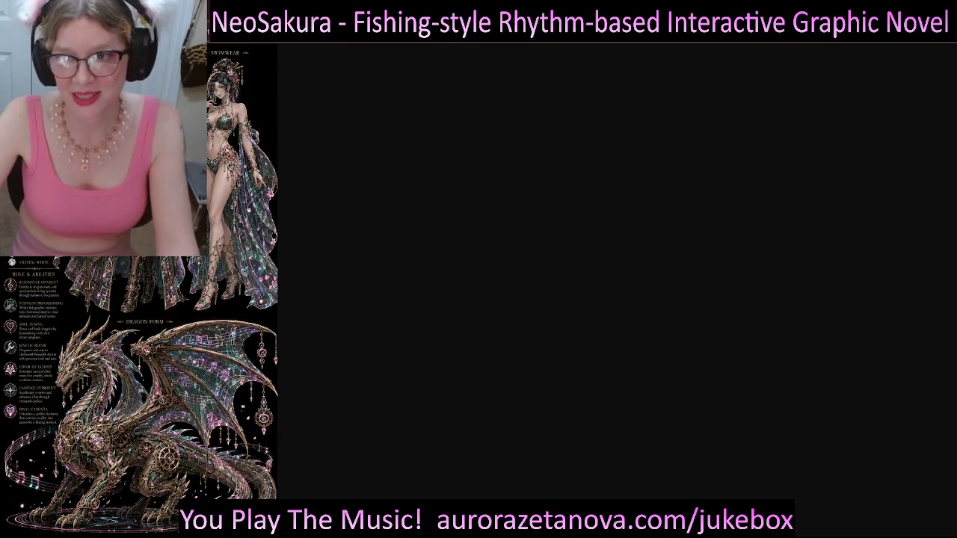
pyautogui.hotkey('ctrl', 'w')
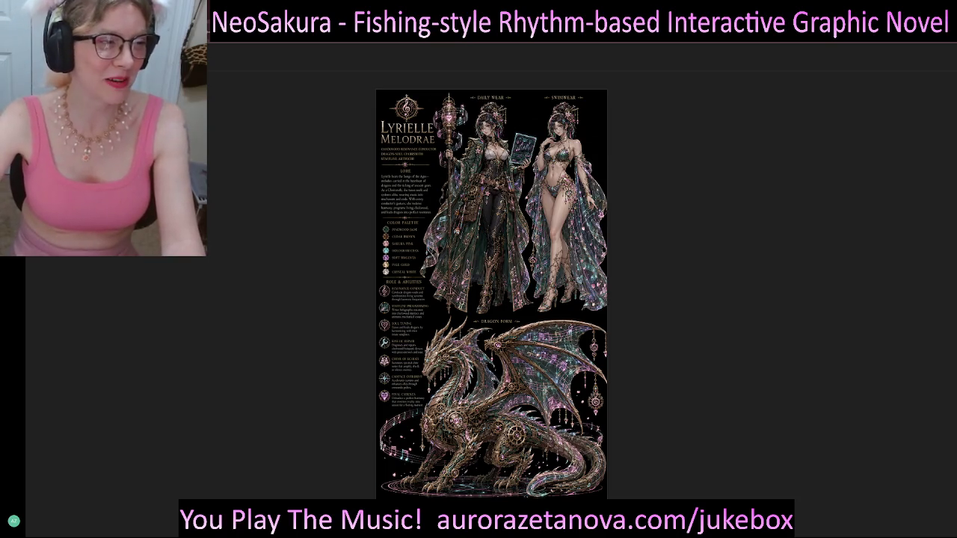
# - Close the full-screen image and scroll the chat to the Lyrielle Melodrae sheet below the prompt
pyautogui.press('Escape')
pyautogui.scroll(-10, 491, 269)
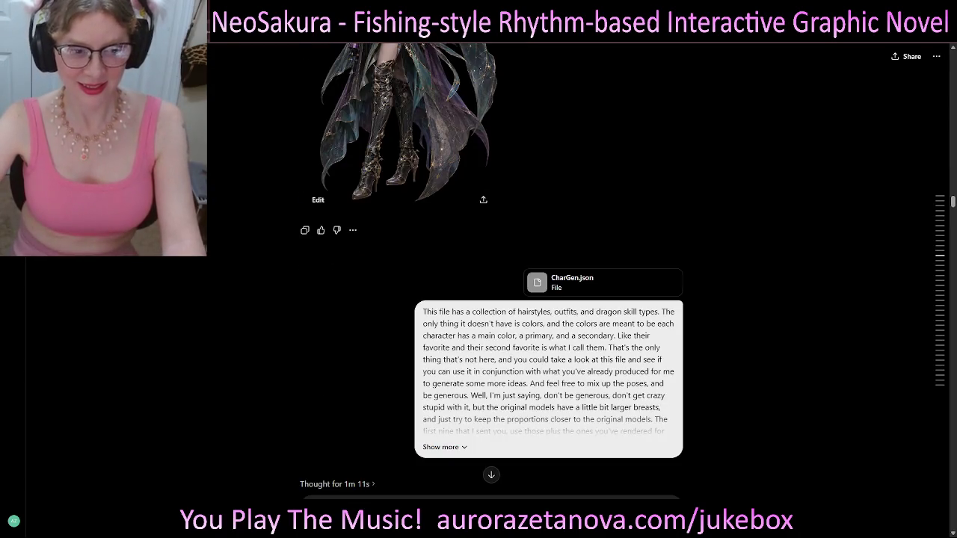
pyautogui.scroll(-10, 491, 269)
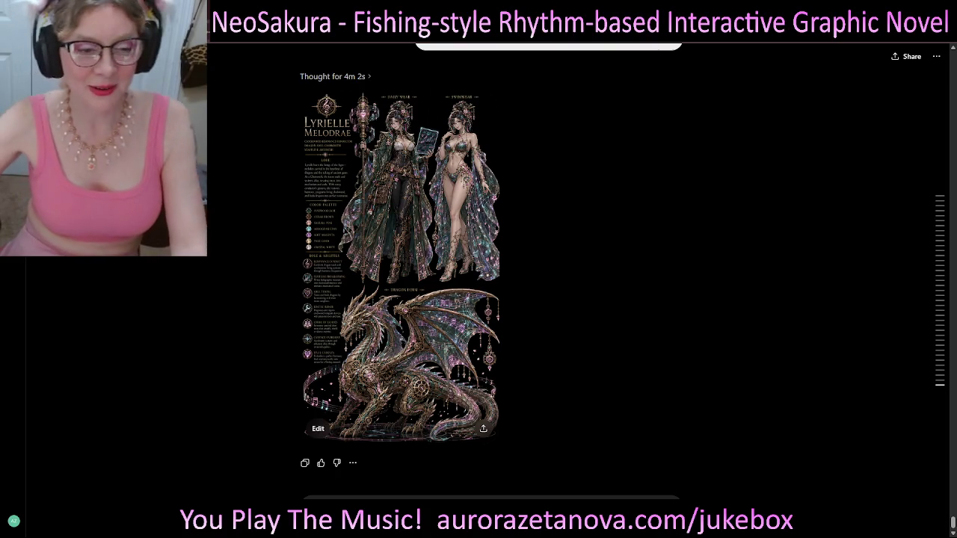
pyautogui.scroll(10, 491, 270)
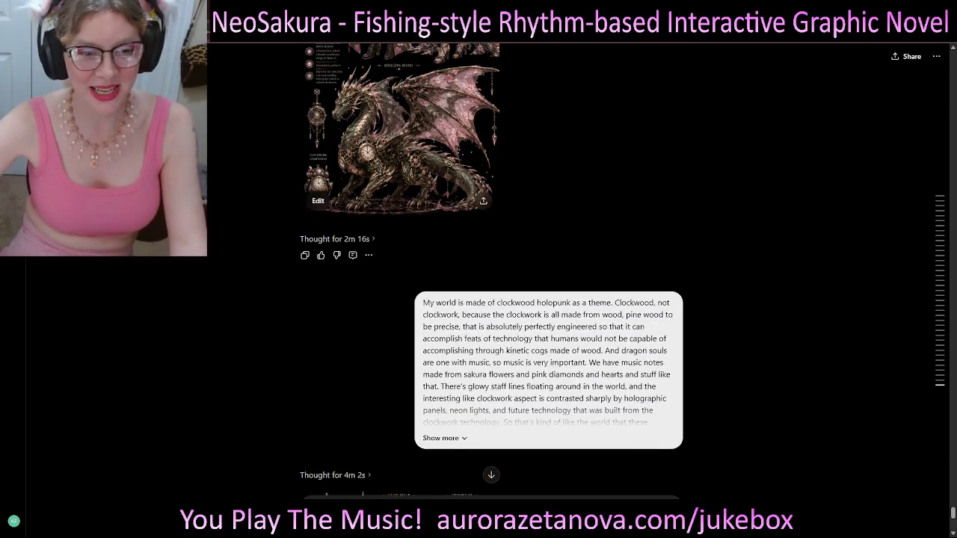
pyautogui.scroll(-10, 491, 269)
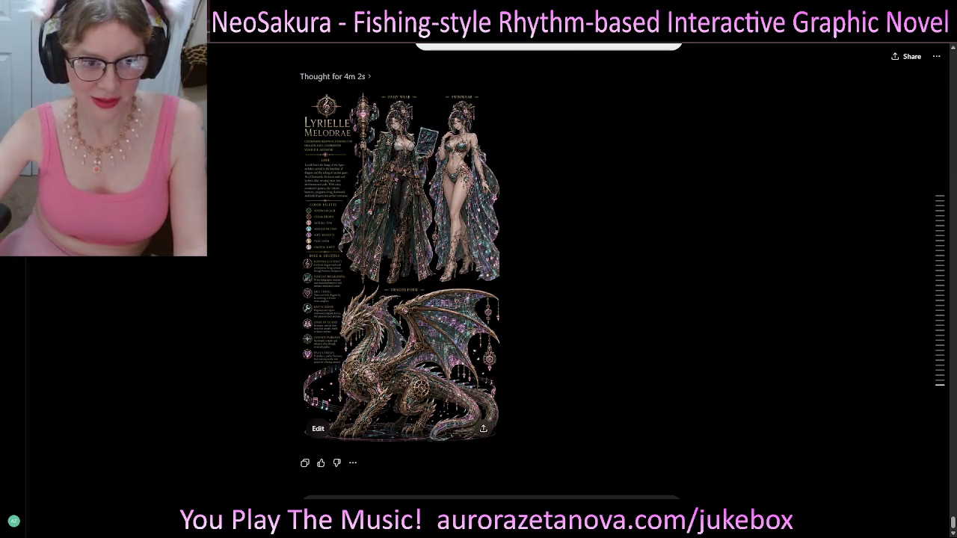
pyautogui.scroll(5, 491, 269)
pyautogui.scroll(-5, 491, 269)
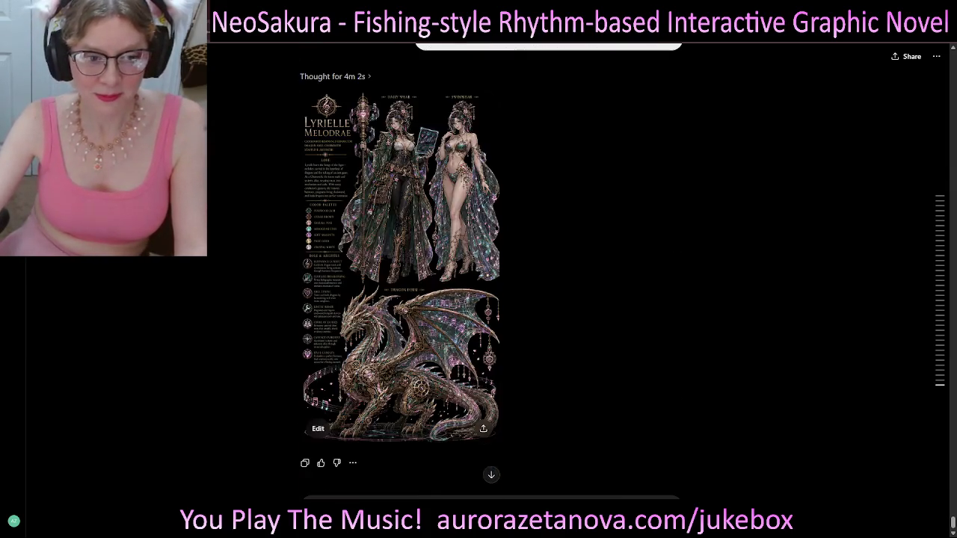
pyautogui.scroll(1, 491, 268)
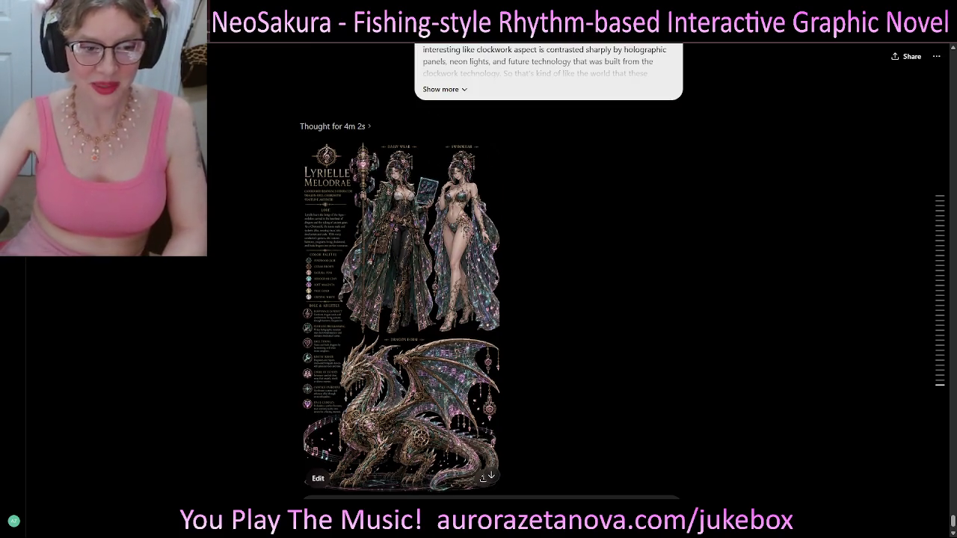
pyautogui.scroll(-1, 491, 269)
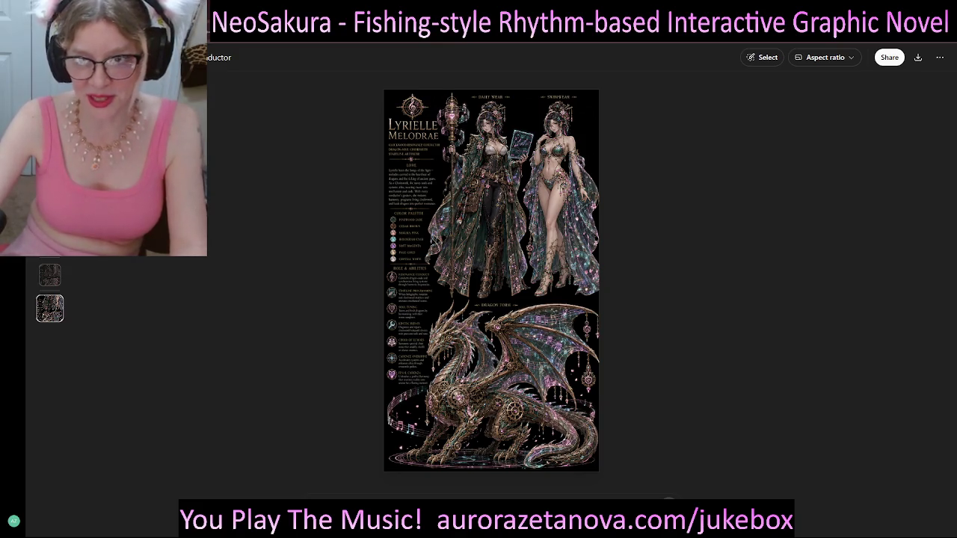
# - Exit the full-screen viewer, back to the Lyrielle Melodrae sheet under its 4m 2s reasoning note
pyautogui.press('Escape')
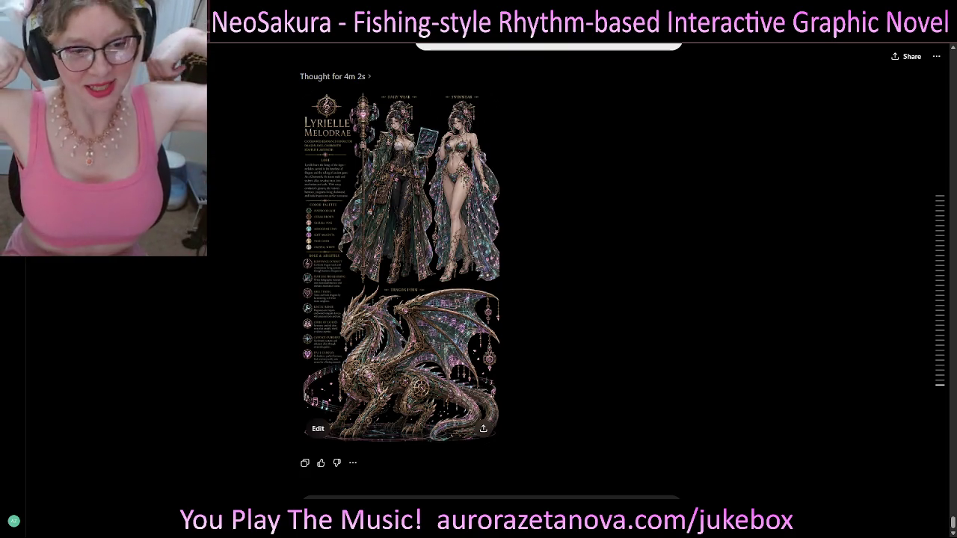
pyautogui.scroll(2, 492, 262)
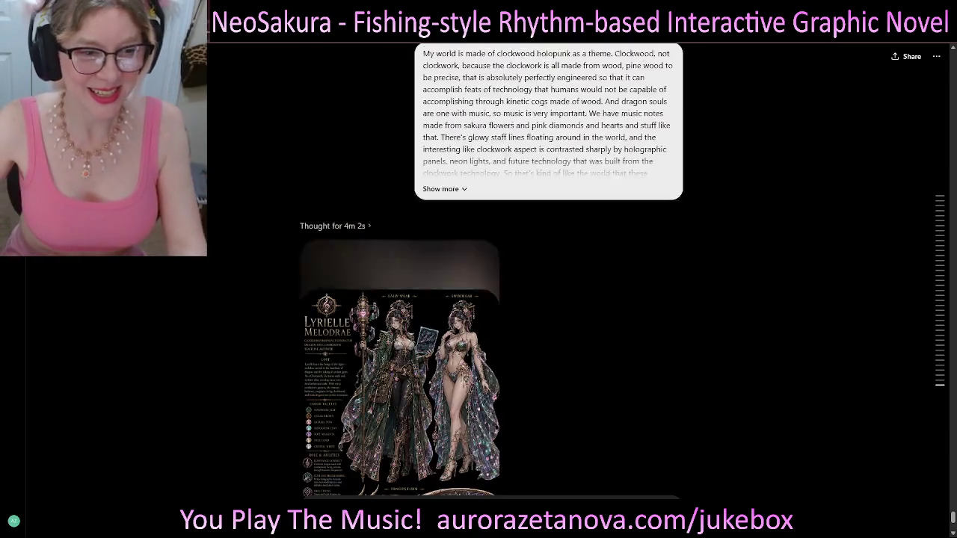
pyautogui.scroll(10, 491, 269)
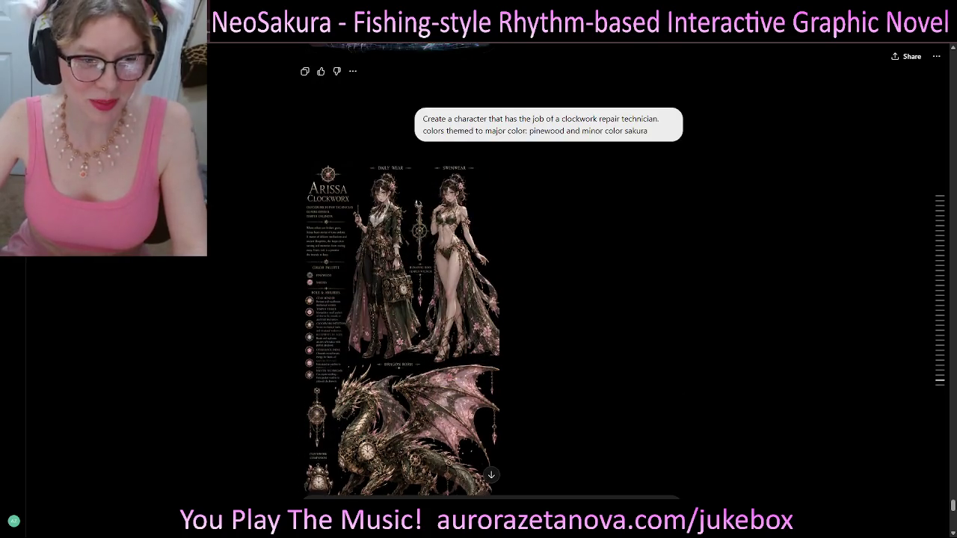
pyautogui.scroll(5, 492, 269)
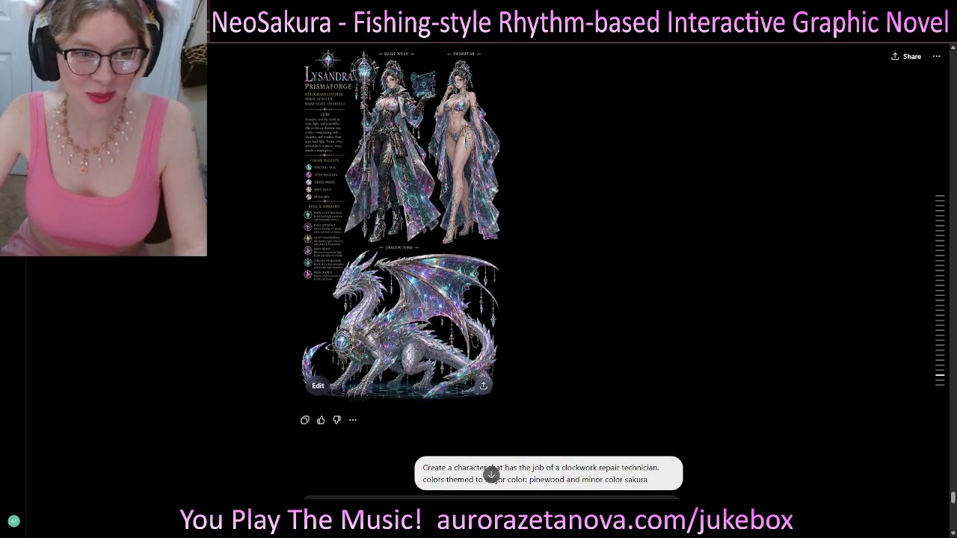
pyautogui.scroll(-20, 492, 269)
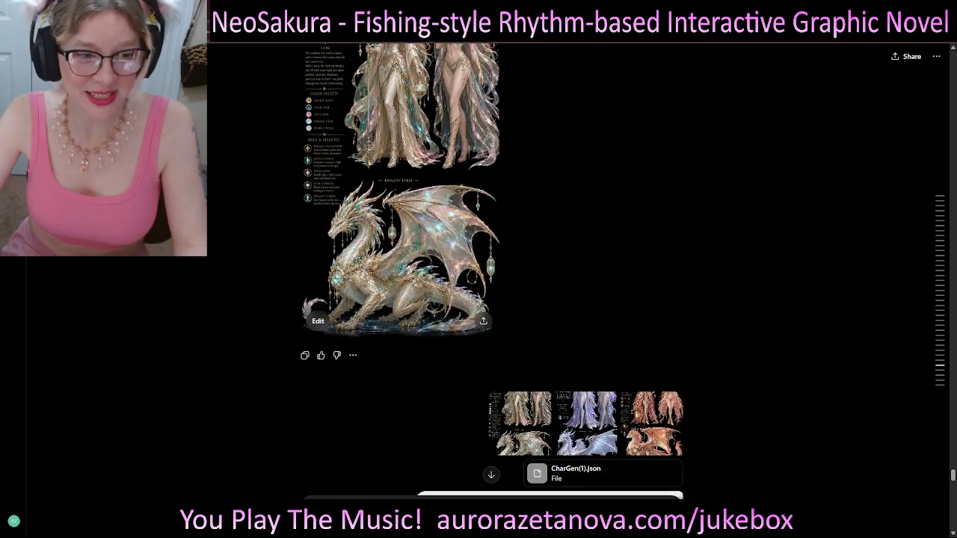
pyautogui.scroll(-1, 492, 269)
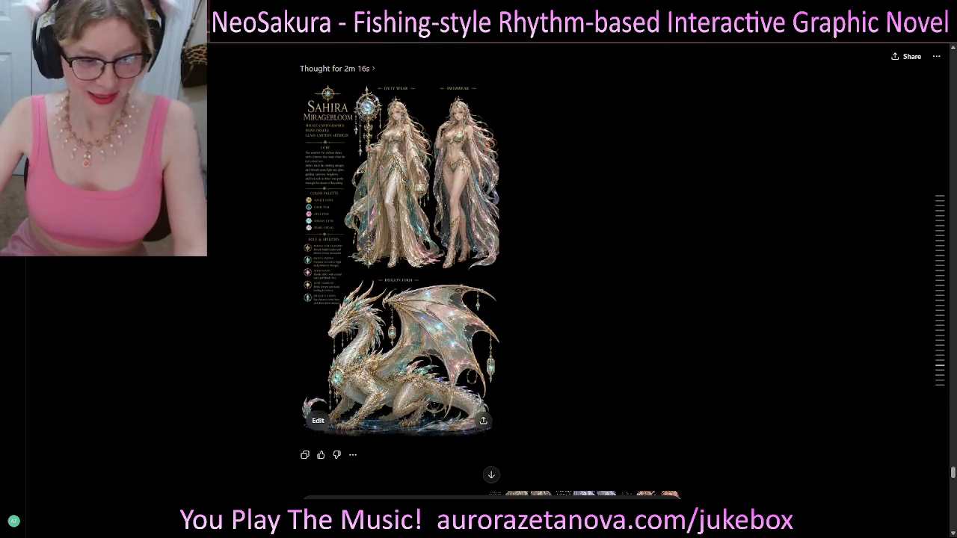
pyautogui.scroll(3, 491, 269)
pyautogui.scroll(3, 492, 269)
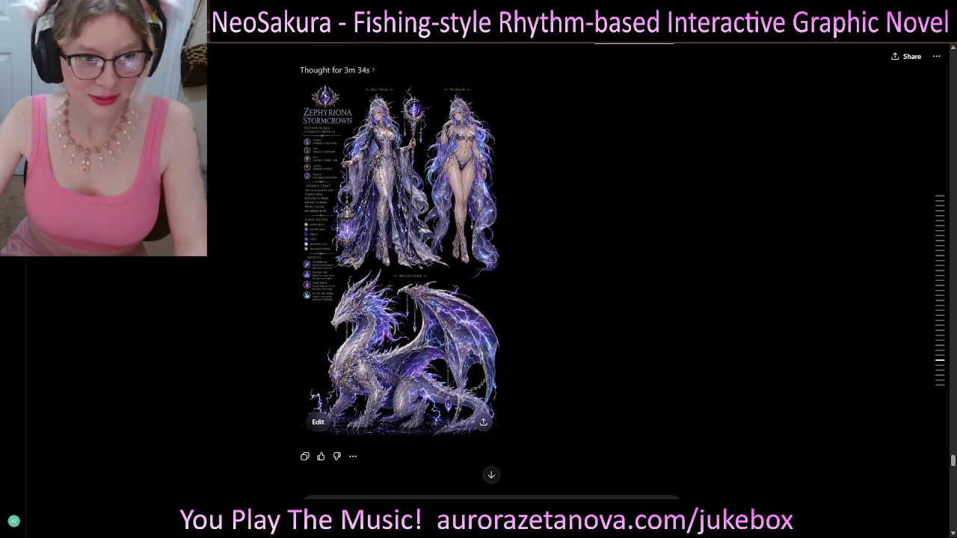
pyautogui.scroll(1, 492, 269)
pyautogui.scroll(-4, 492, 269)
pyautogui.scroll(-15, 492, 269)
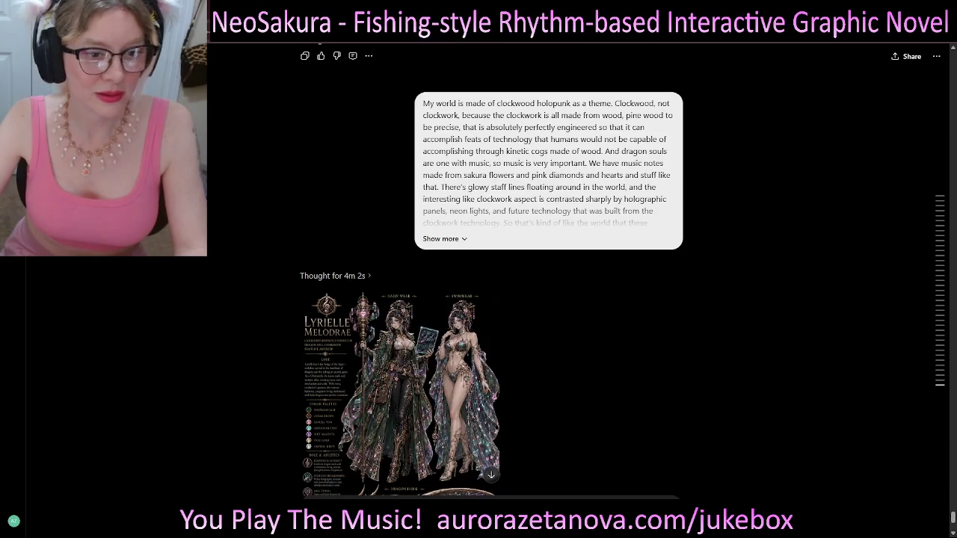
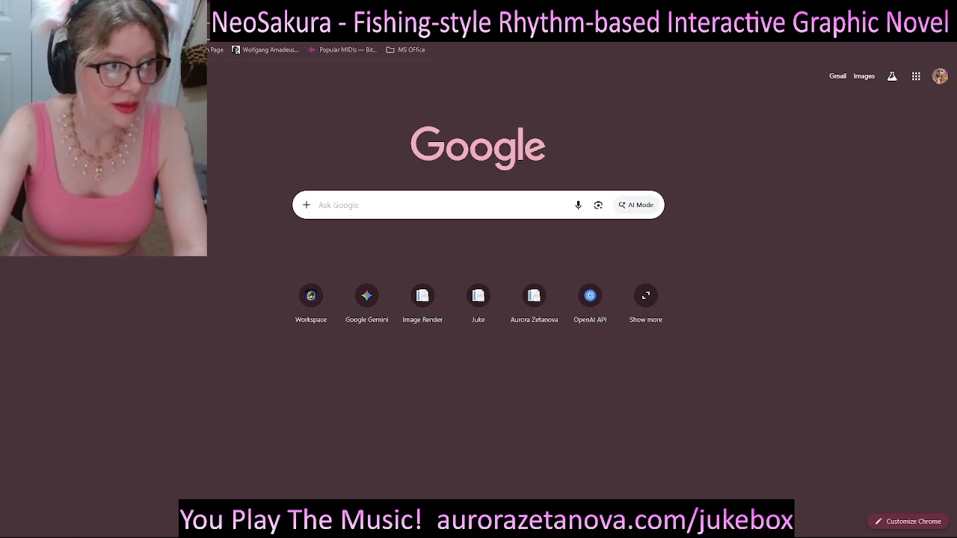
# - Load the Twitch channel page in Chrome and unmute its live stream
pyautogui.hotkey('ctrl', 'l')
pyautogui.press('Escape')
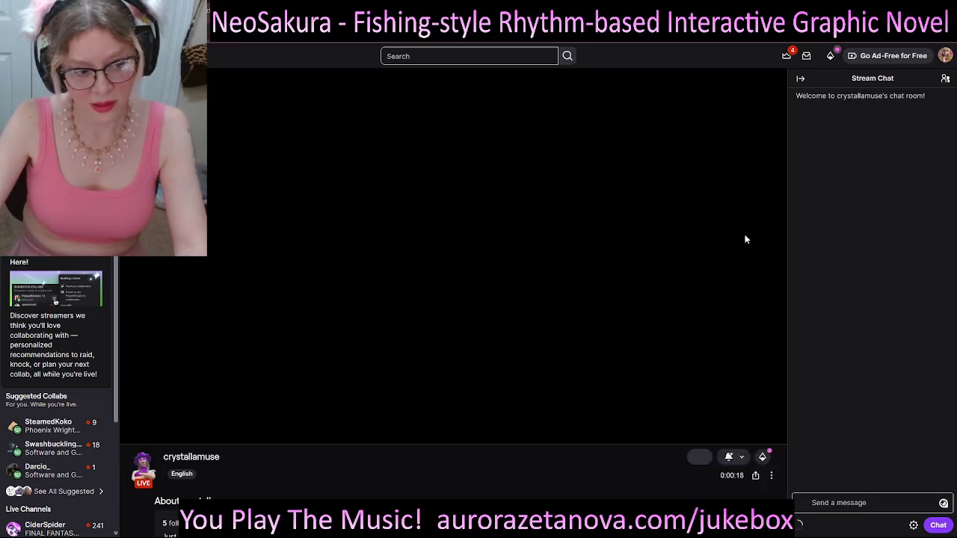
pyautogui.click(147, 432)
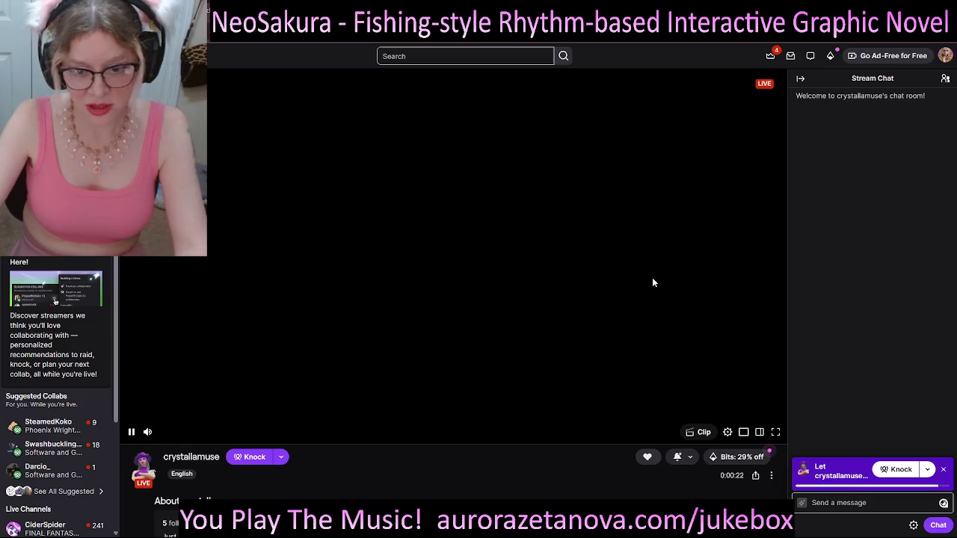
# - Keep the channel's live stream playing unmuted on the Twitch player
pyautogui.moveTo(148, 437)
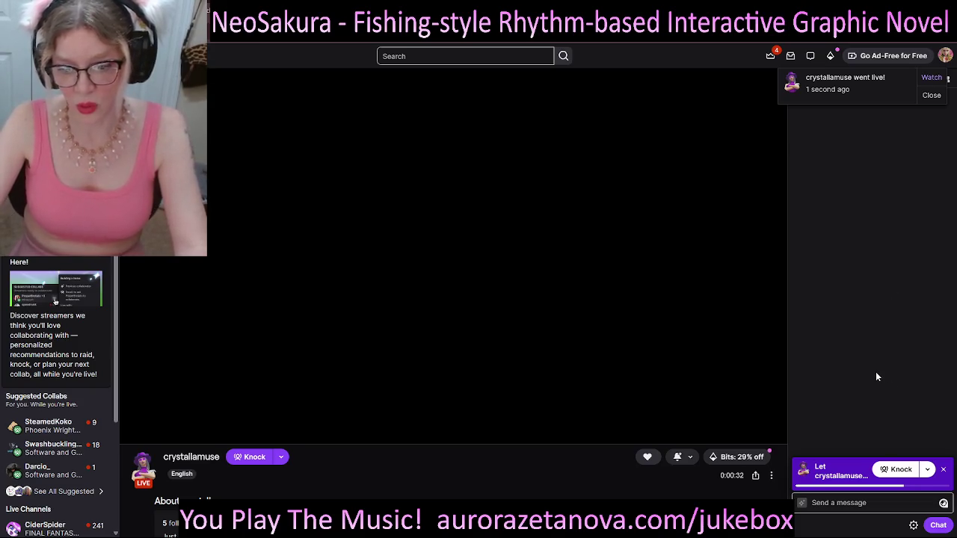
# - Scroll the Twitch channel page down to its About section and back up
pyautogui.scroll(-3, 378, 282)
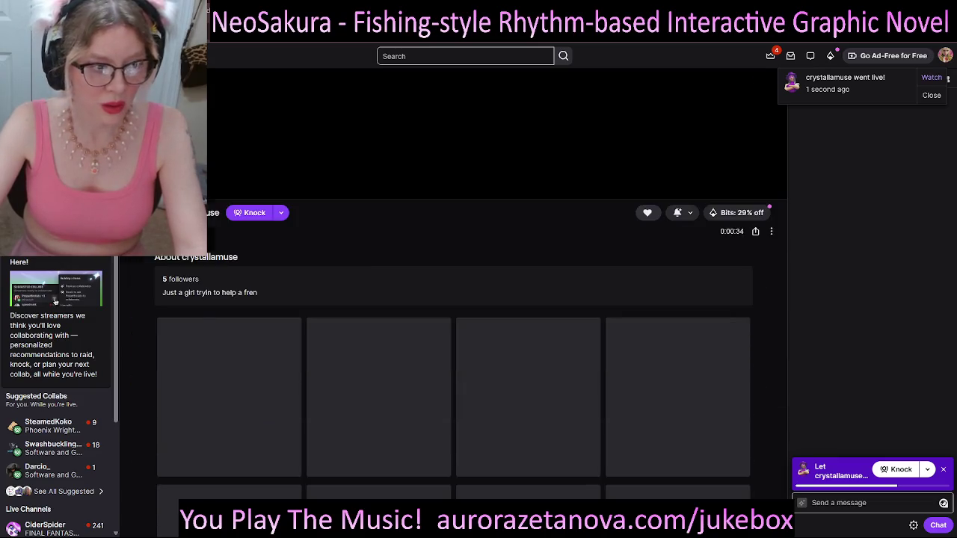
pyautogui.scroll(3, 385, 293)
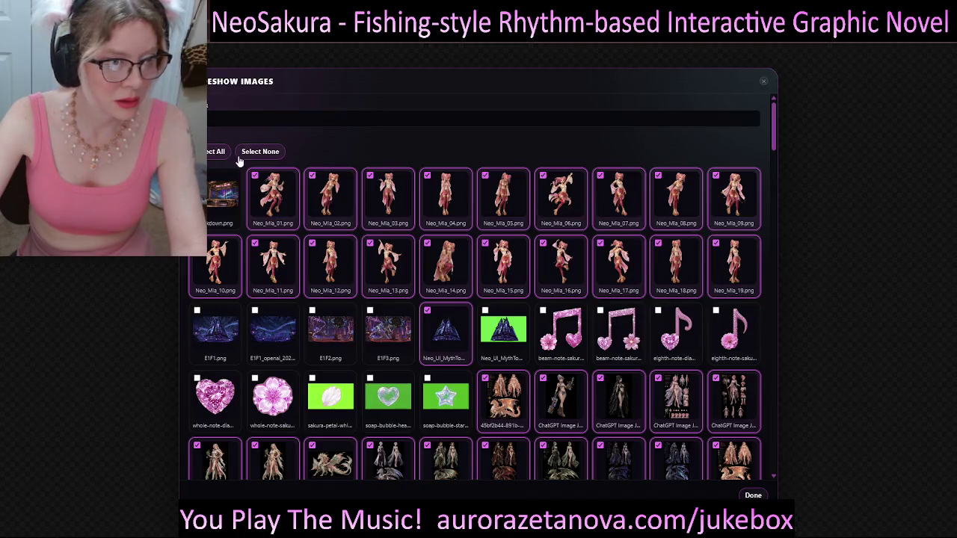
# - Clear the slideshow image selection, then select all images and confirm with Done
pyautogui.click(261, 152)
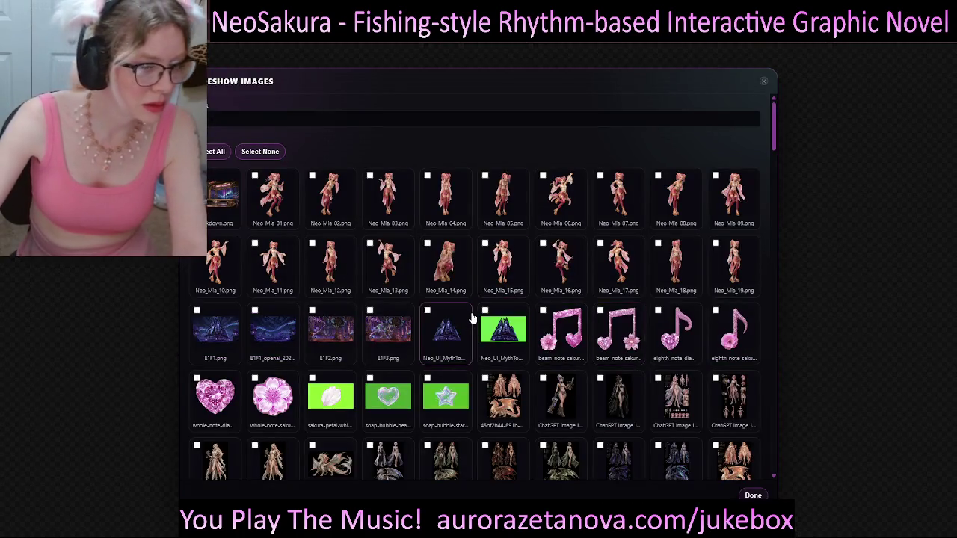
pyautogui.click(753, 496)
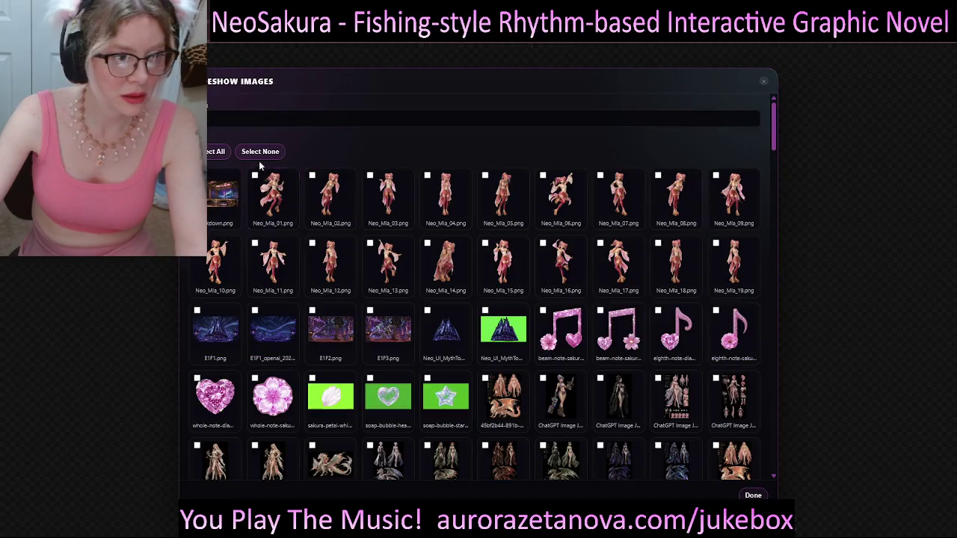
pyautogui.click(213, 152)
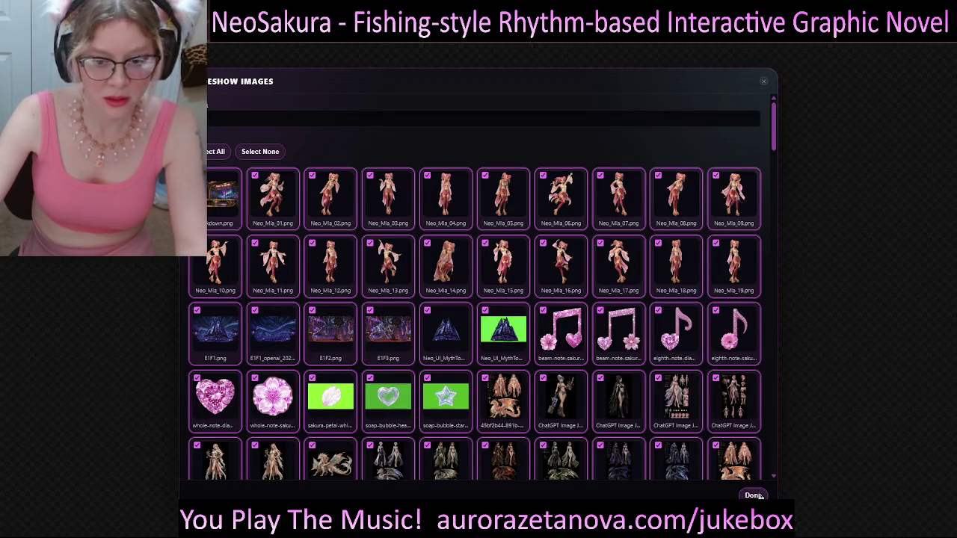
pyautogui.click(753, 495)
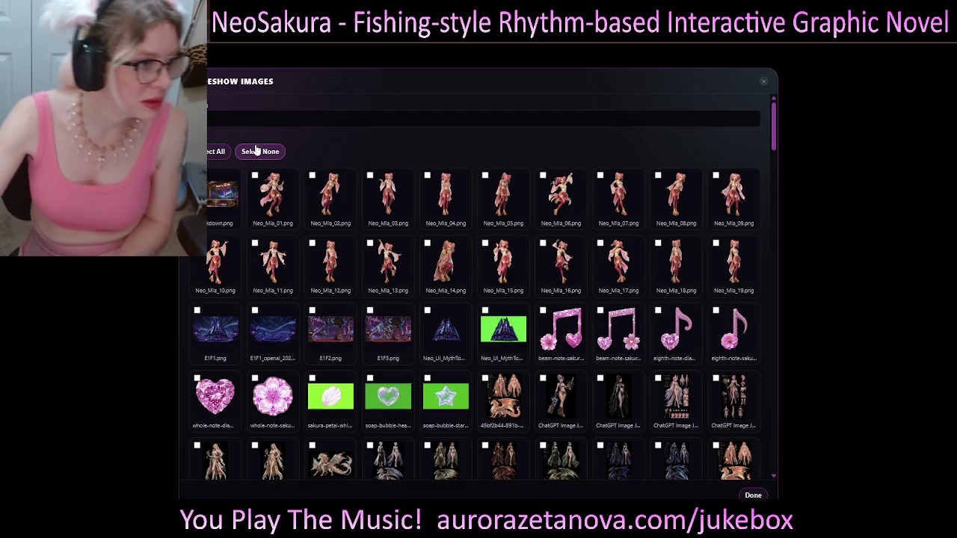
pyautogui.click(219, 152)
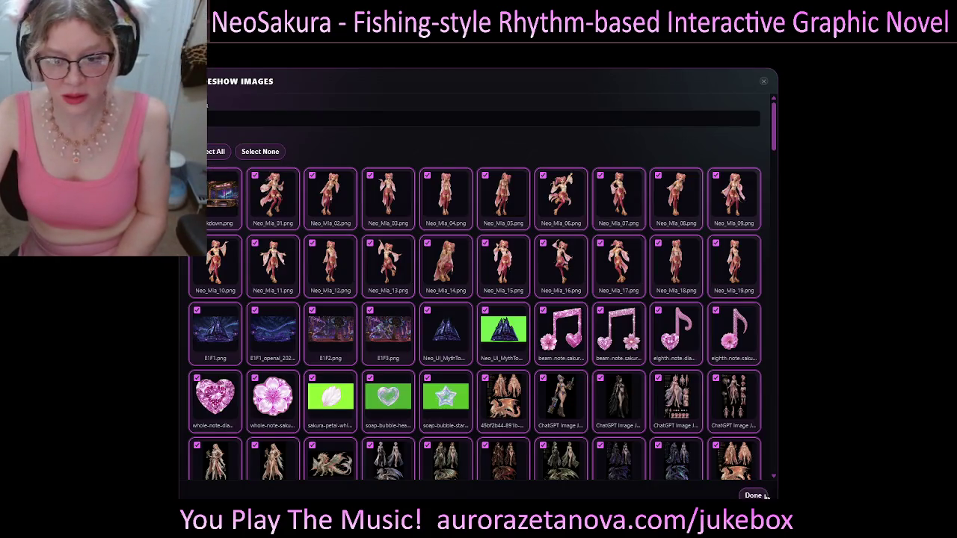
pyautogui.click(753, 494)
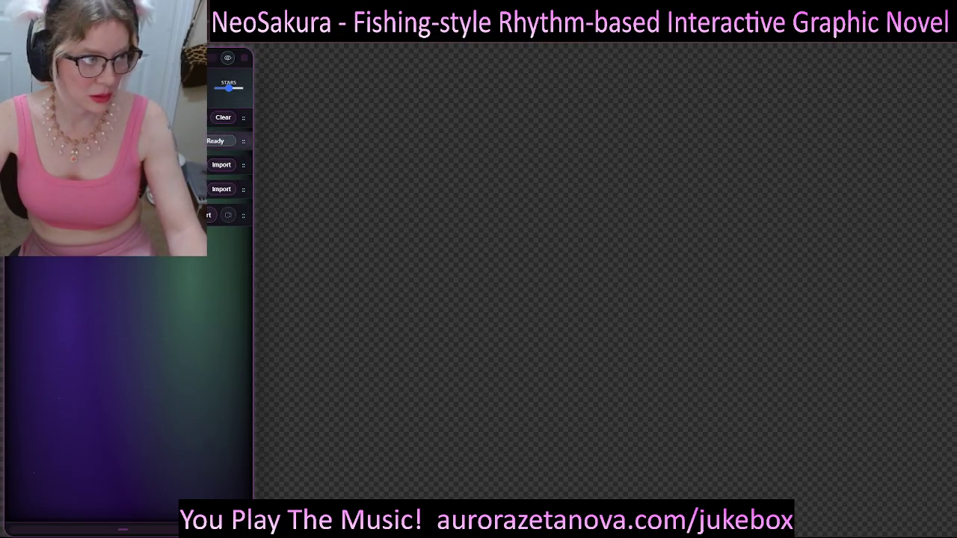
# - Start the music at a lower volume and collapse the music section
pyautogui.click(64, 316)
pyautogui.moveTo(124, 336); pyautogui.dragTo(106, 337)
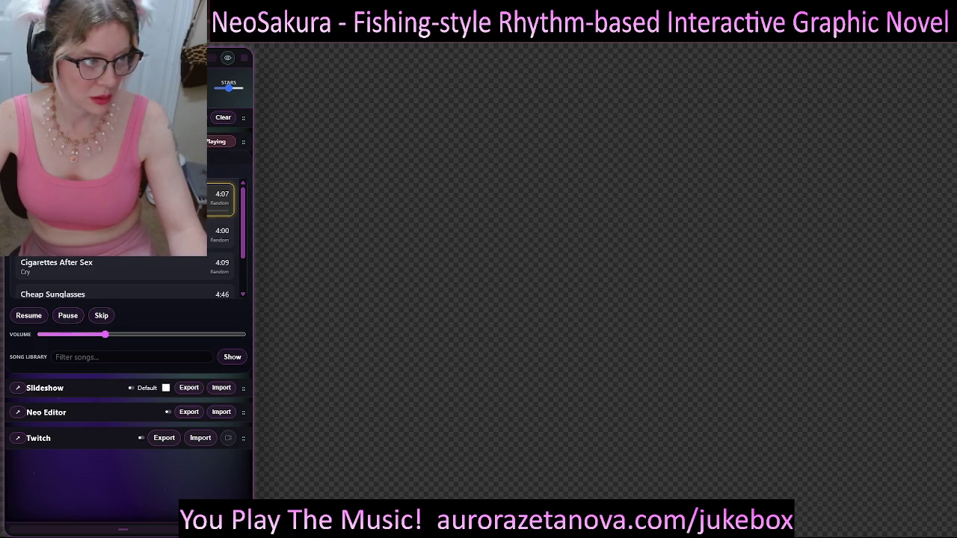
pyautogui.click(187, 141)
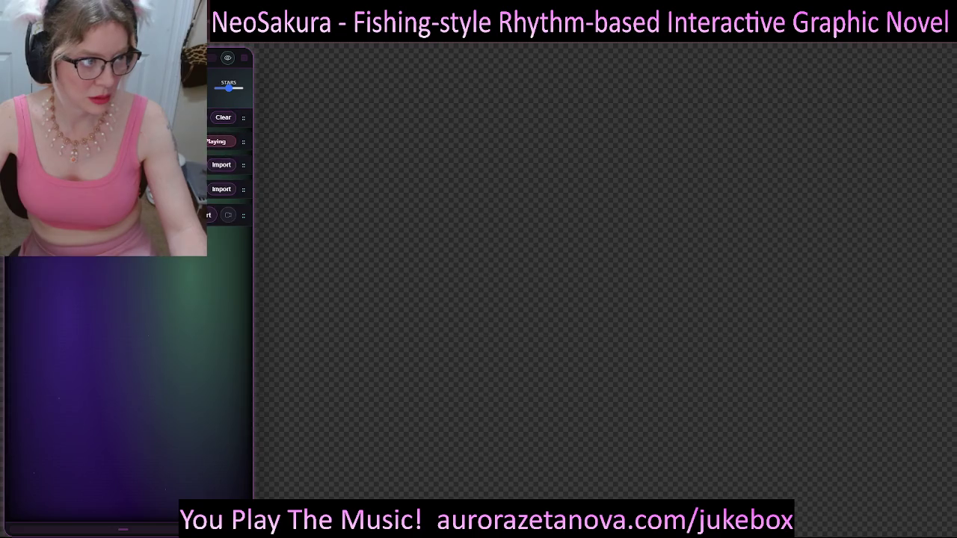
# - In Slideshow Images, clear the selection and select all 19 Neo_Mia character images
pyautogui.click(189, 164)
pyautogui.click(202, 283)
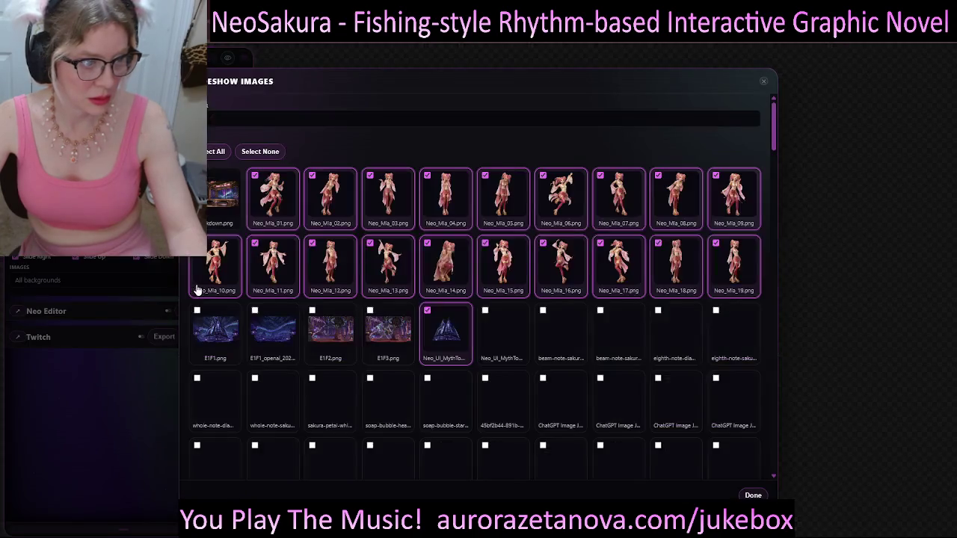
pyautogui.click(262, 153)
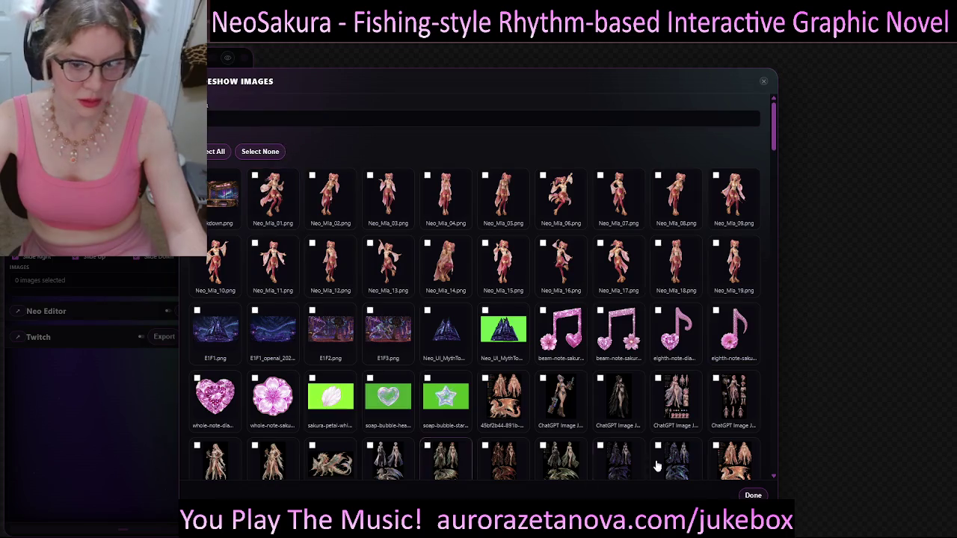
pyautogui.click(234, 120)
pyautogui.write('backgrounds')
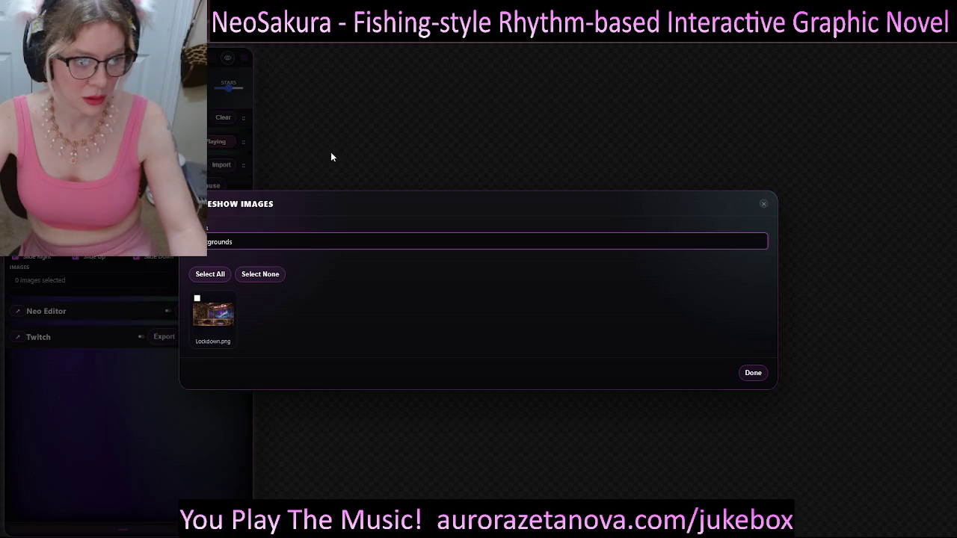
pyautogui.click(259, 276)
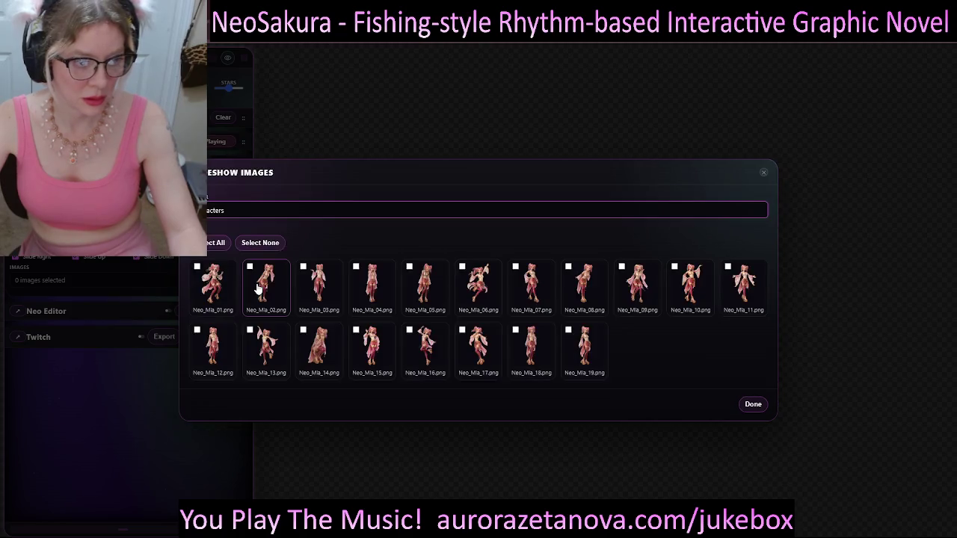
pyautogui.click(217, 243)
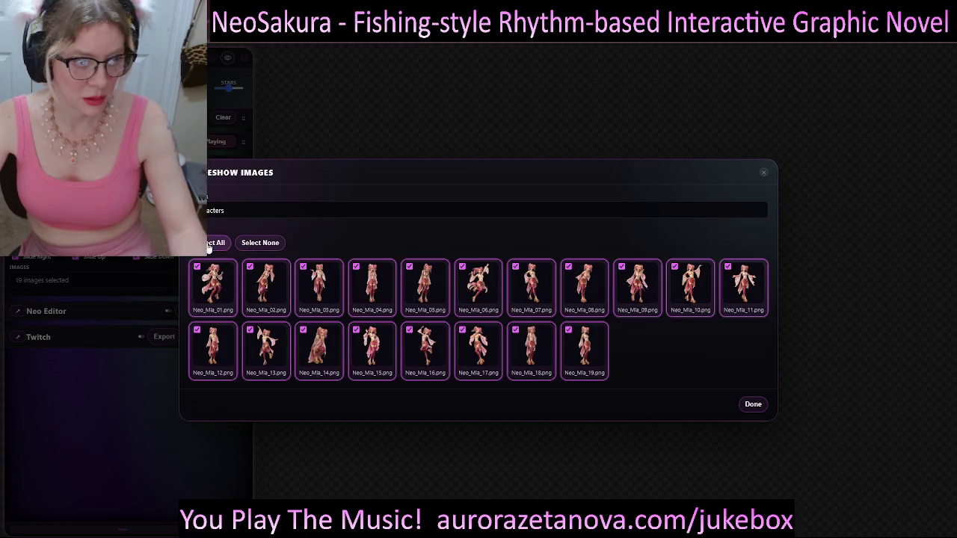
# - From the comic book folder, add the Neo_UI image and E1F1.png
pyautogui.click(286, 211)
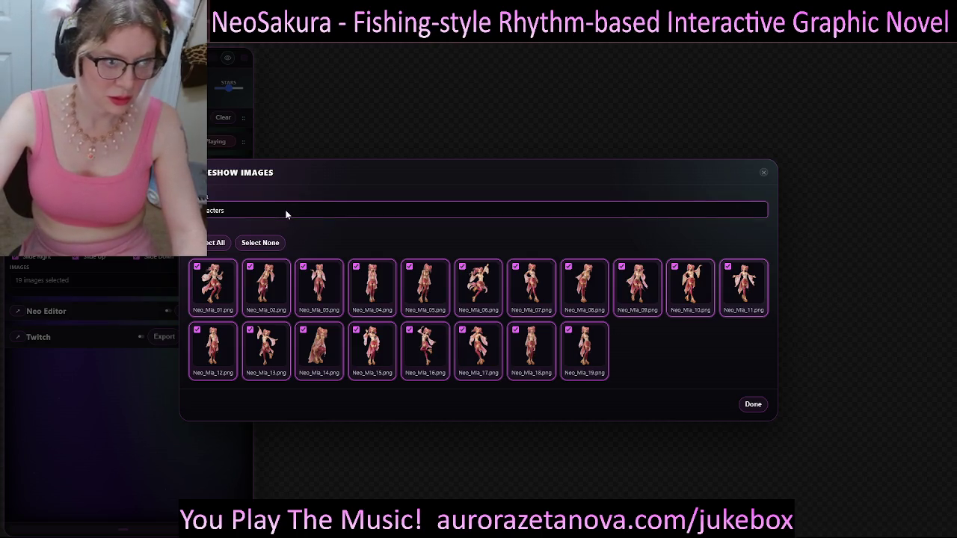
pyautogui.click(257, 260)
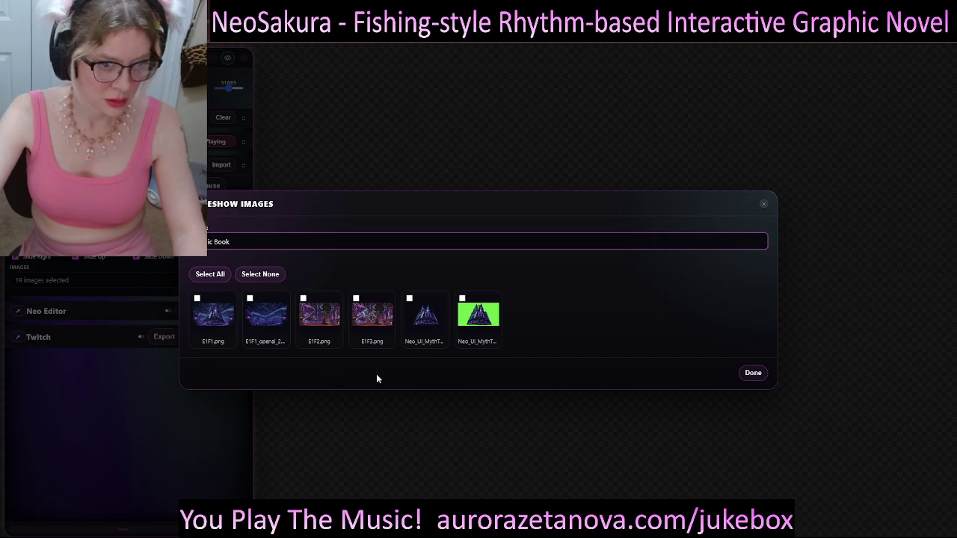
pyautogui.click(423, 320)
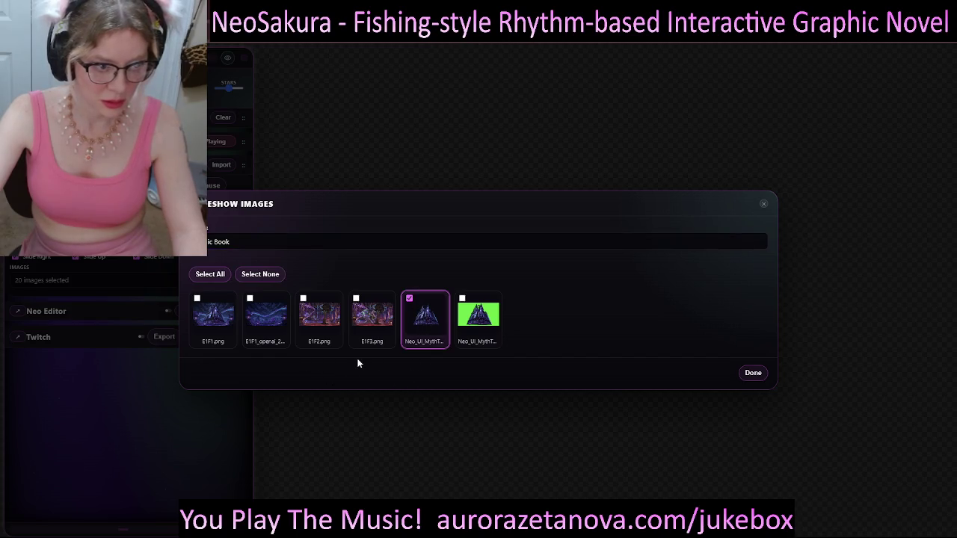
pyautogui.click(214, 320)
# - Select every image in another folder and apply the 303-image selection
pyautogui.click(227, 240)
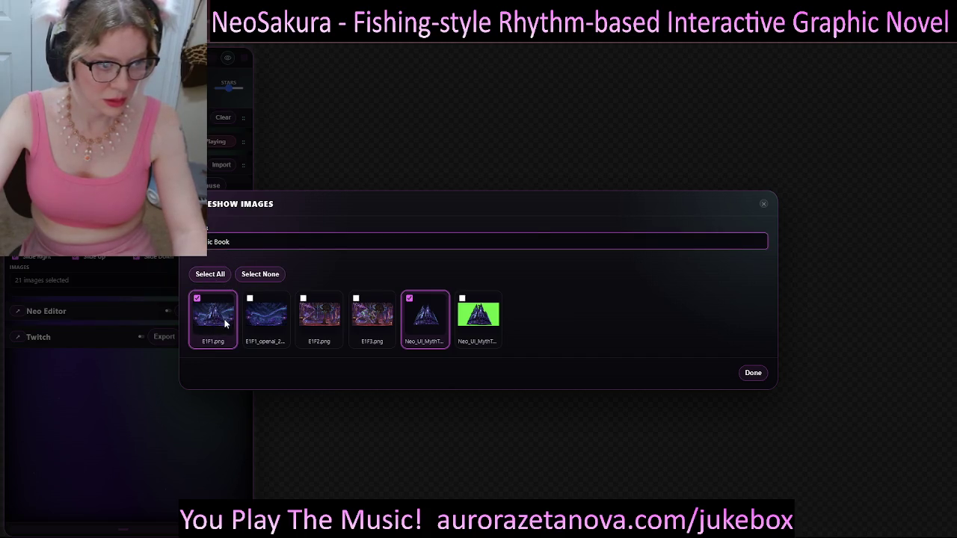
pyautogui.press('Down')
pyautogui.click(218, 152)
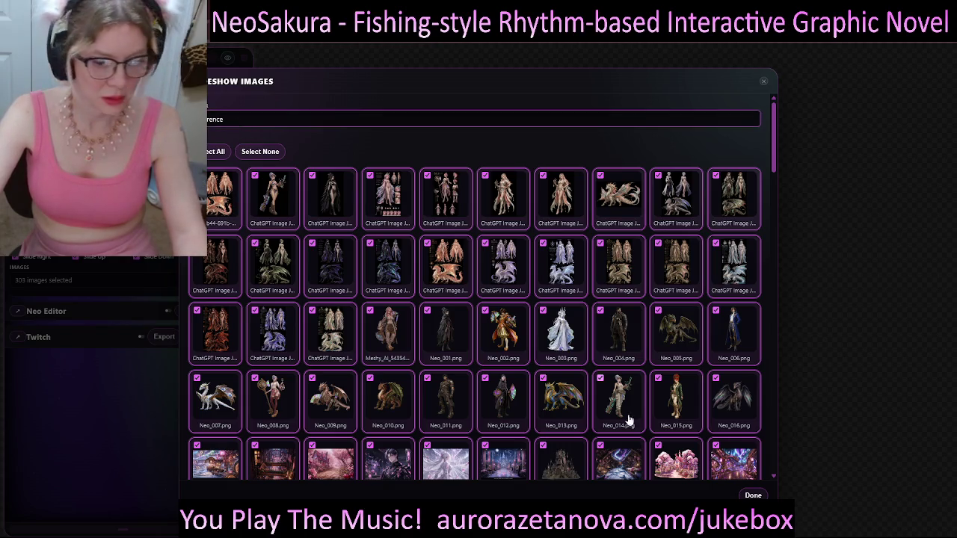
pyautogui.click(753, 495)
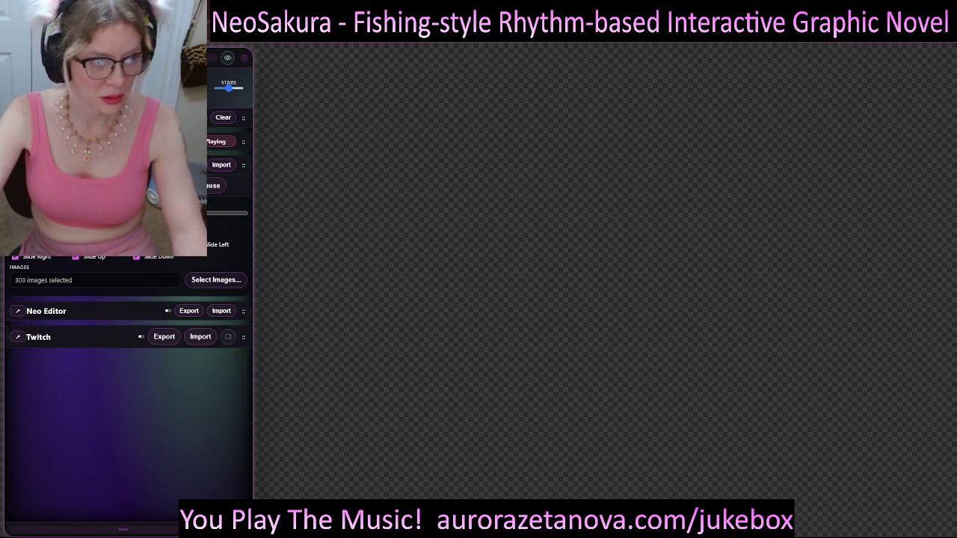
# - Scroll the control panel down to the broadcast settings while the slideshow plays
pyautogui.scroll(-2, 175, 419)
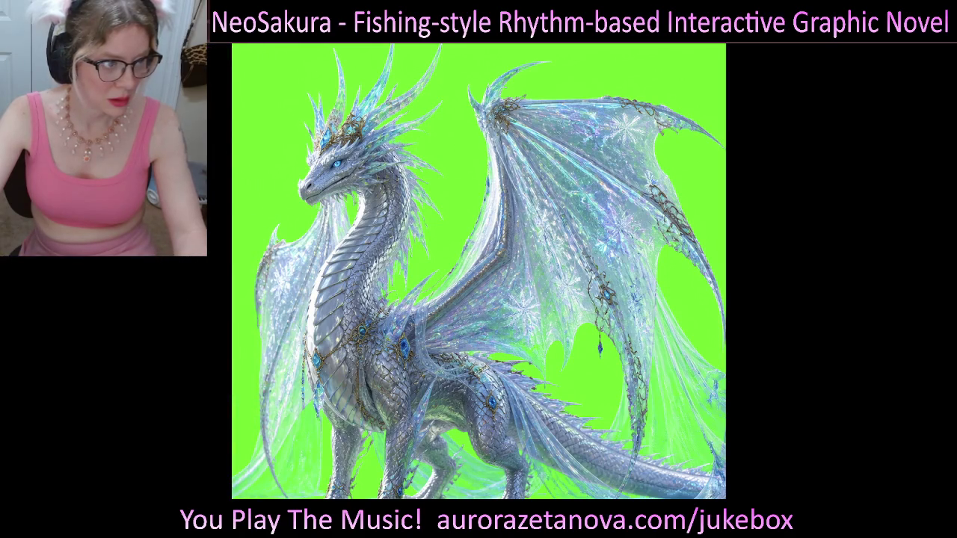
pyautogui.moveTo(171, 357)
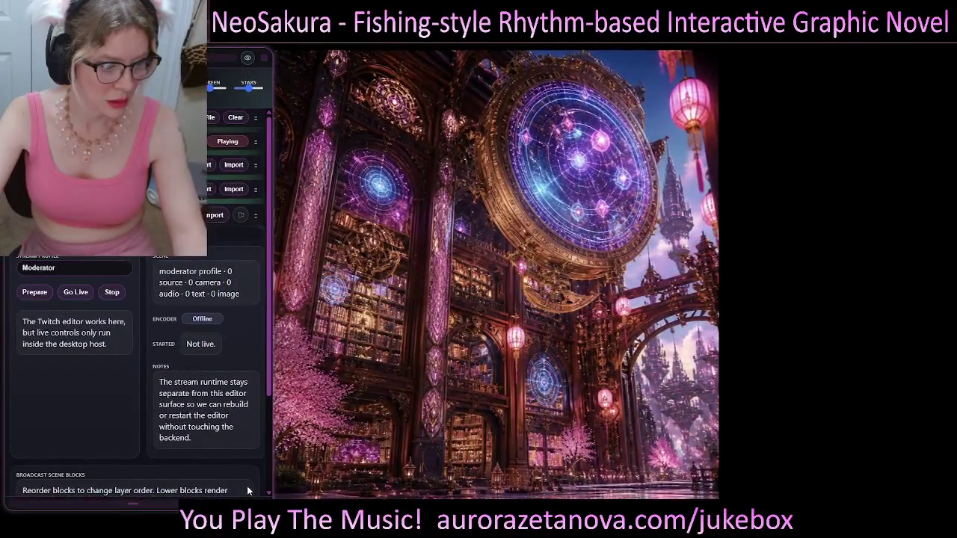
pyautogui.scroll(-3, 138, 342)
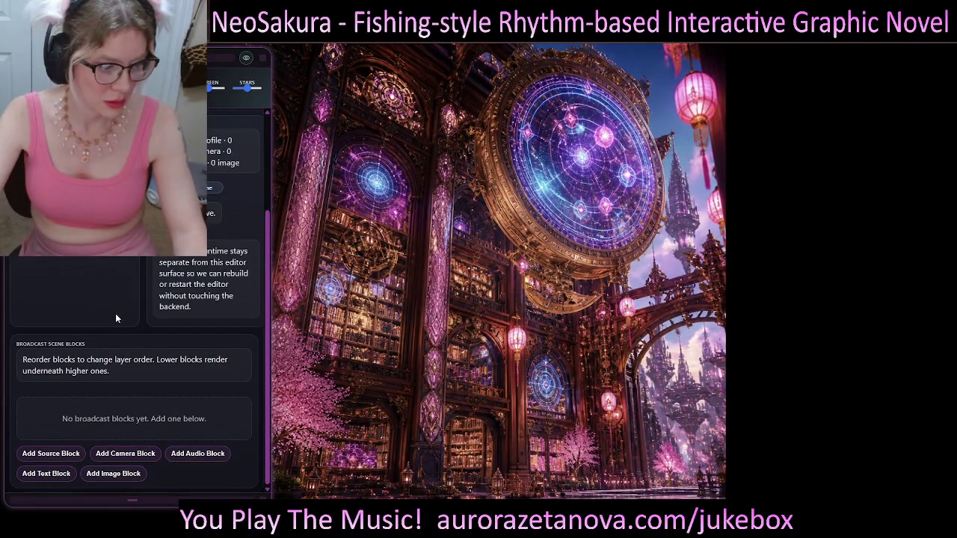
pyautogui.scroll(3, 116, 318)
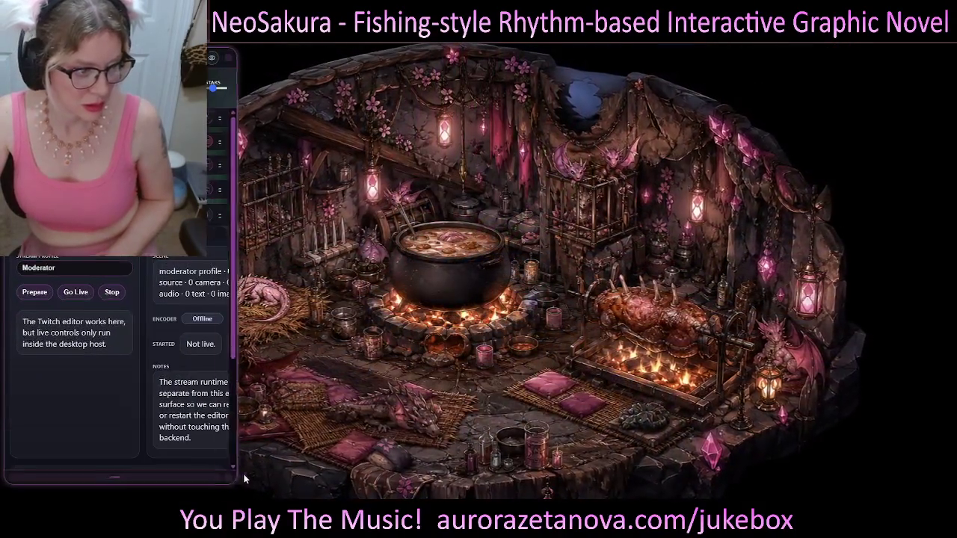
# - Enlarge the control panel wider and taller, then scroll through its contents
pyautogui.moveTo(244, 478)
pyautogui.mouseDown()
pyautogui.moveTo(273, 507)
pyautogui.moveTo(305, 508)
pyautogui.mouseUp()
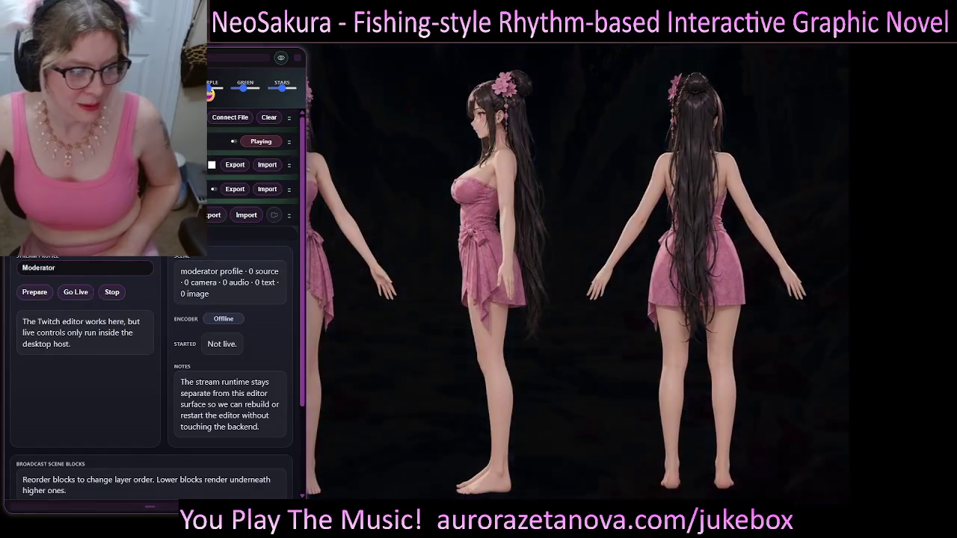
pyautogui.scroll(-3, 153, 336)
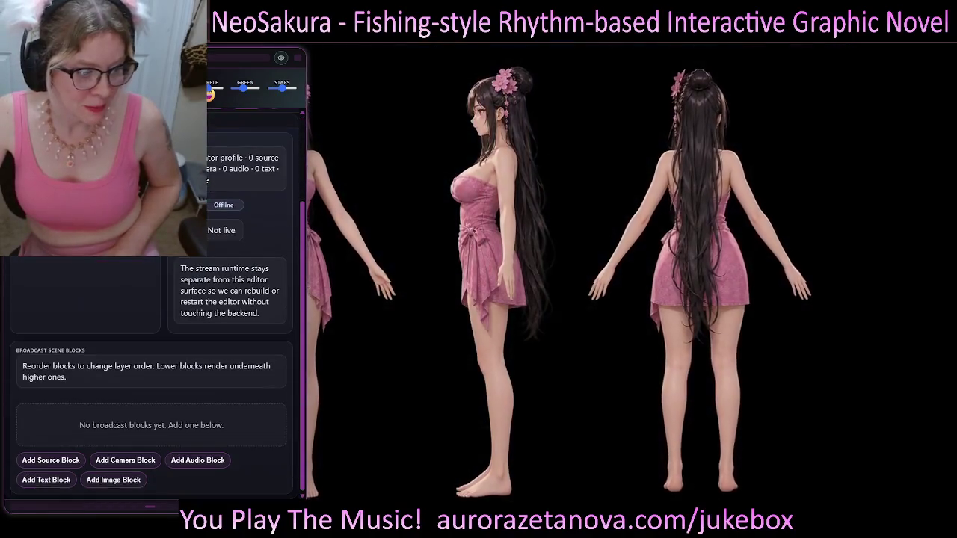
pyautogui.scroll(3, 197, 418)
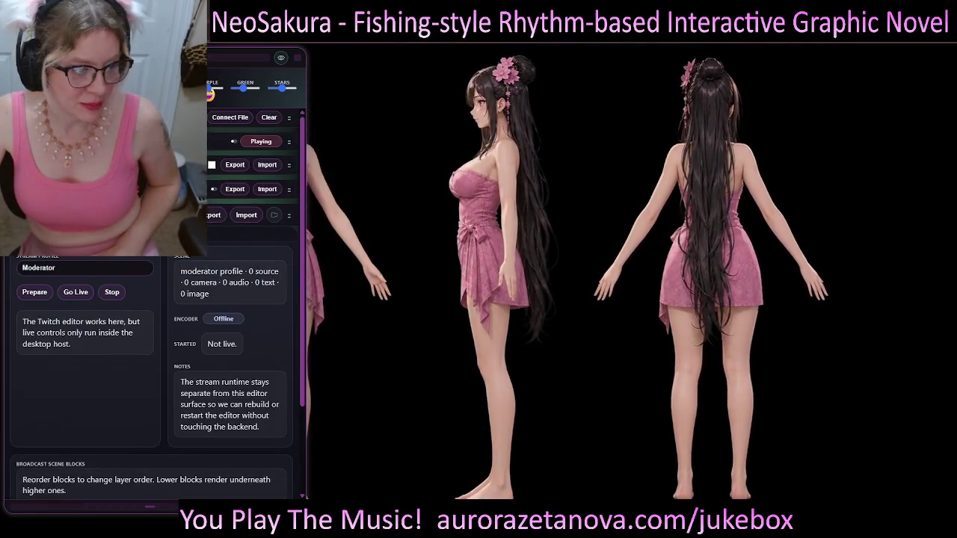
pyautogui.scroll(-3, 197, 419)
pyautogui.scroll(3, 50, 460)
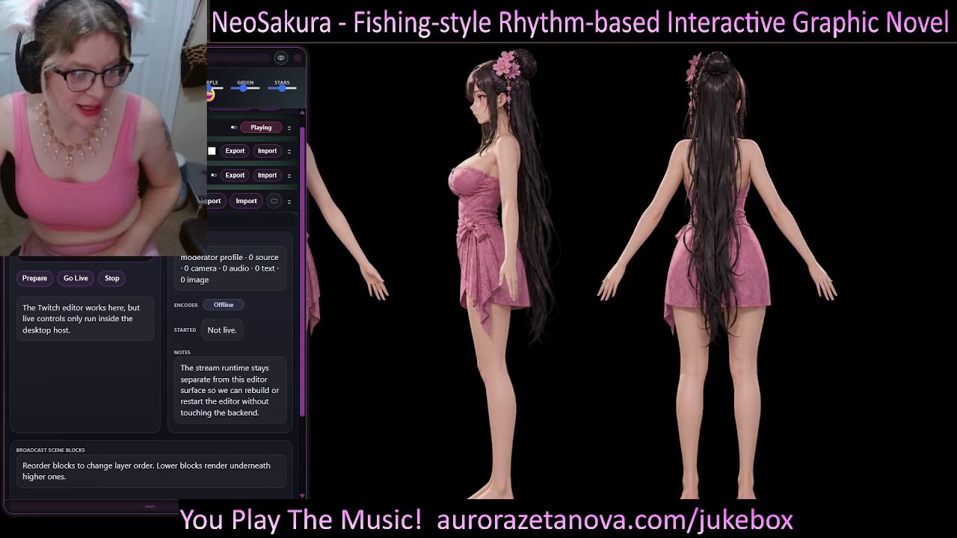
pyautogui.scroll(-3, 50, 459)
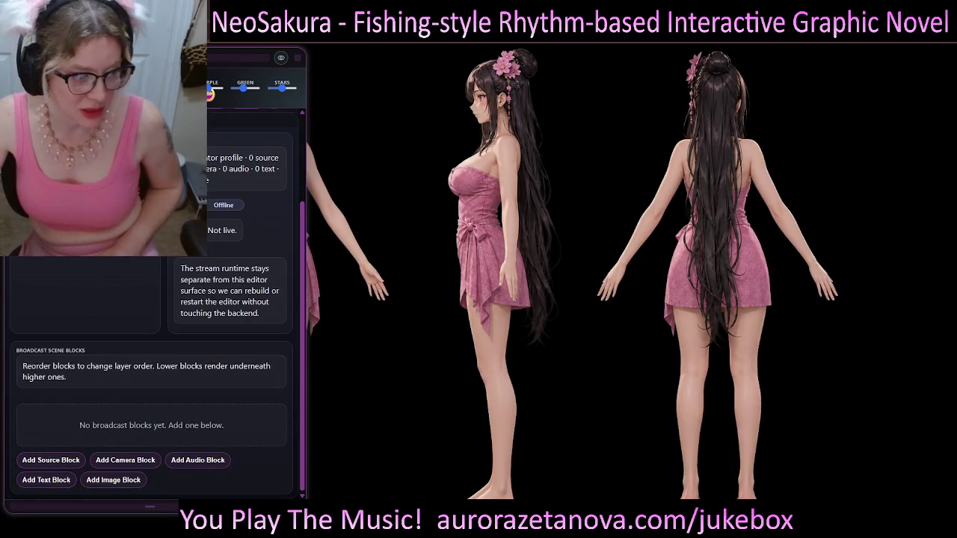